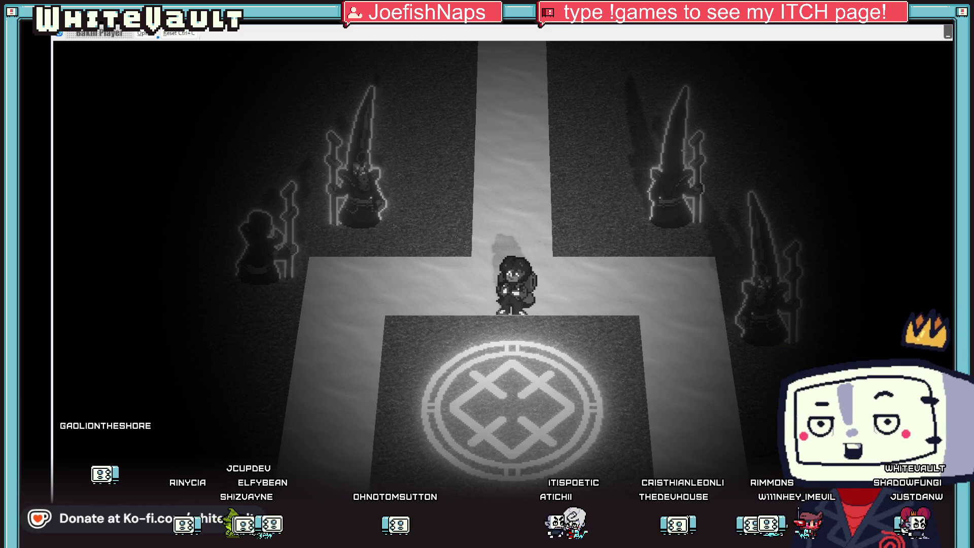
# - Walk the player up the shrine path, end the test play, and switch to Aseprite
pyautogui.press('Up')
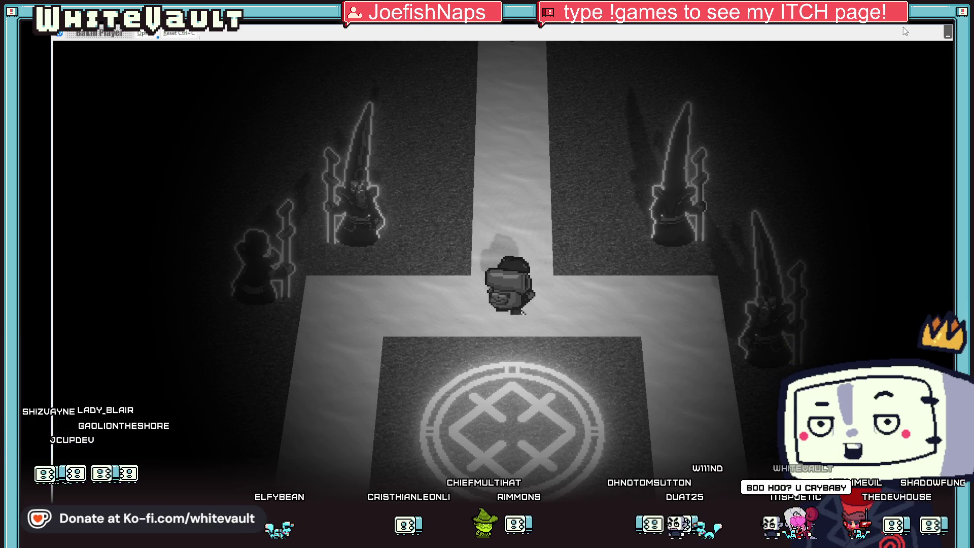
pyautogui.hotkey('alt', 'F4')
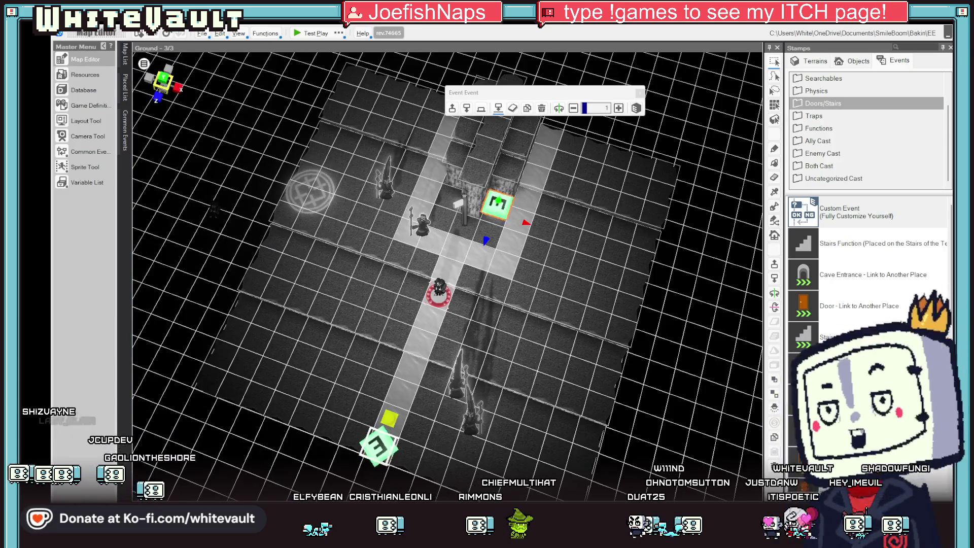
pyautogui.hotkey('alt', 'Tab')
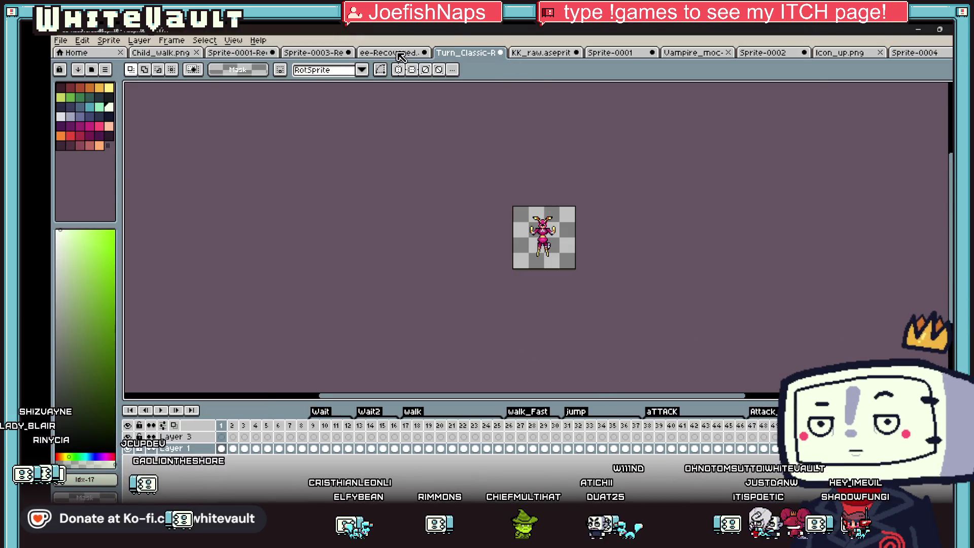
# - On the ee-Recovered sheet, move the small wizard sprite up beside the trees
pyautogui.click(401, 52)
pyautogui.scroll(-1, 317, 144)
pyautogui.scroll(3, 317, 145)
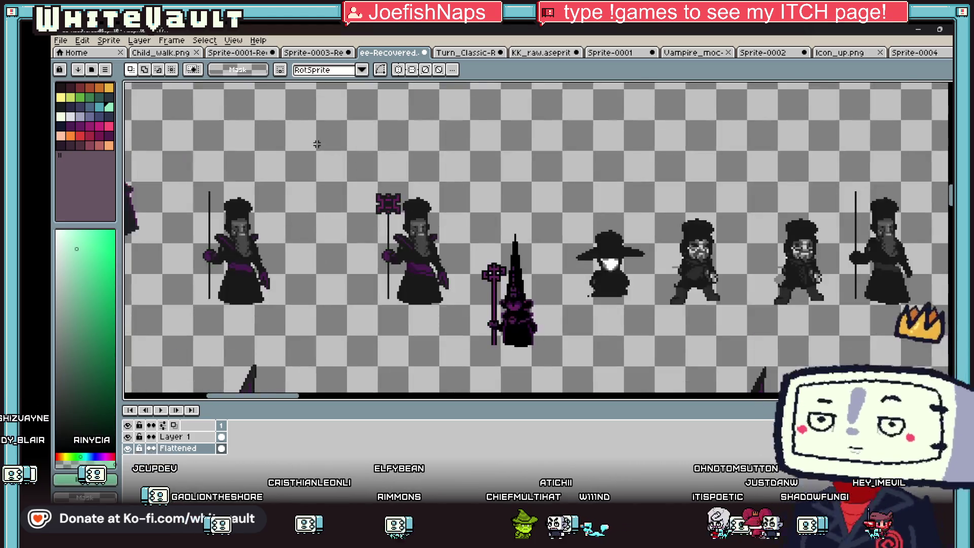
pyautogui.scroll(-1, 363, 145)
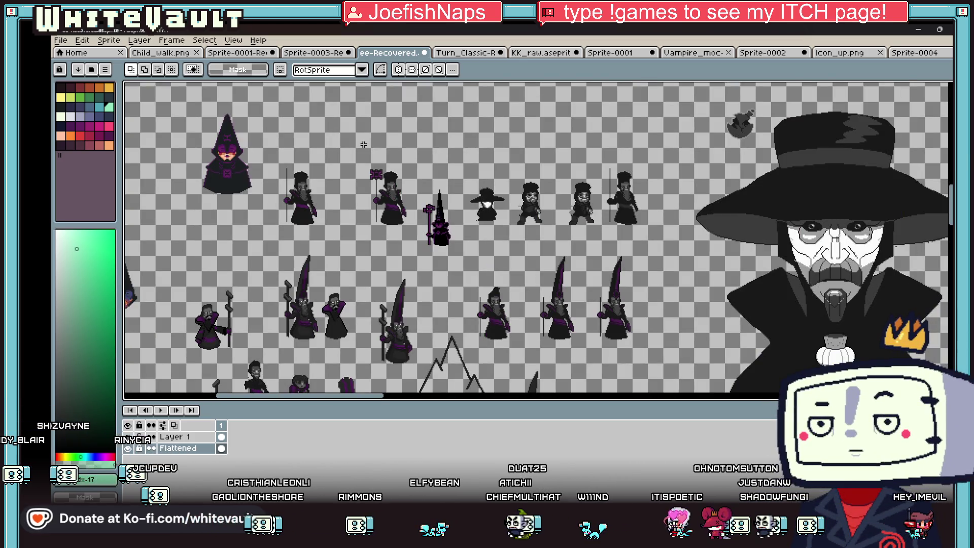
pyautogui.scroll(-1, 364, 145)
pyautogui.scroll(1, 891, 175)
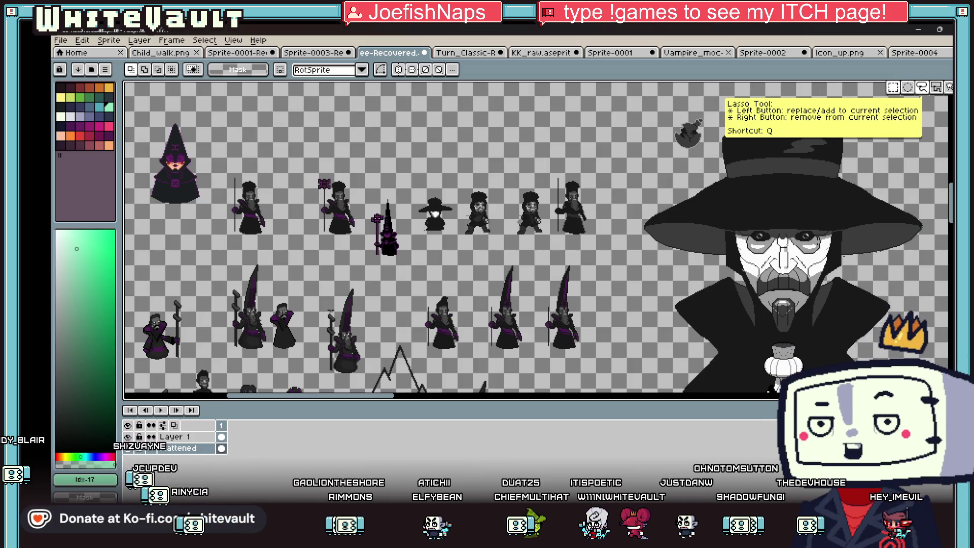
pyautogui.moveTo(314, 284); pyautogui.dragTo(351, 341)
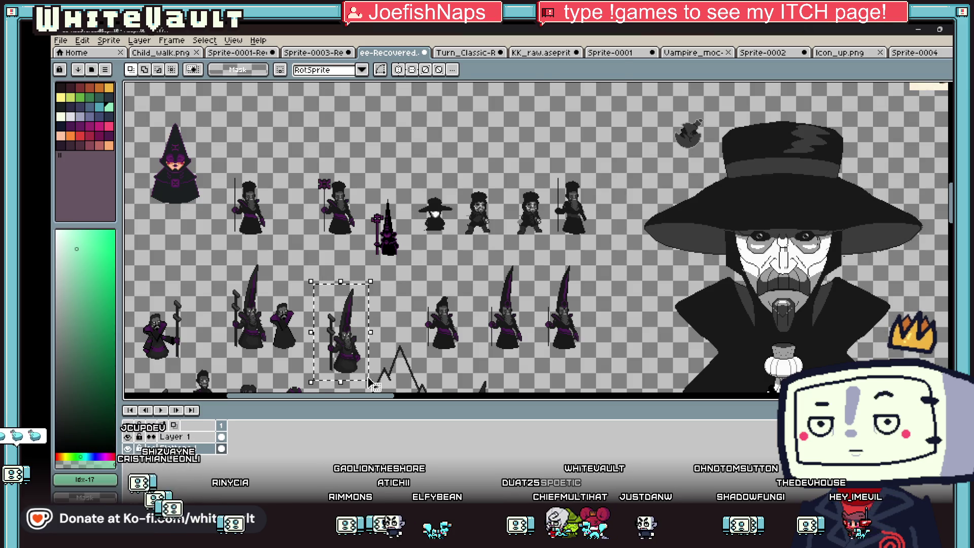
pyautogui.moveTo(370, 384)
pyautogui.mouseDown()
pyautogui.moveTo(370, 355)
pyautogui.moveTo(424, 224)
pyautogui.mouseUp()
pyautogui.scroll(-1, 370, 355)
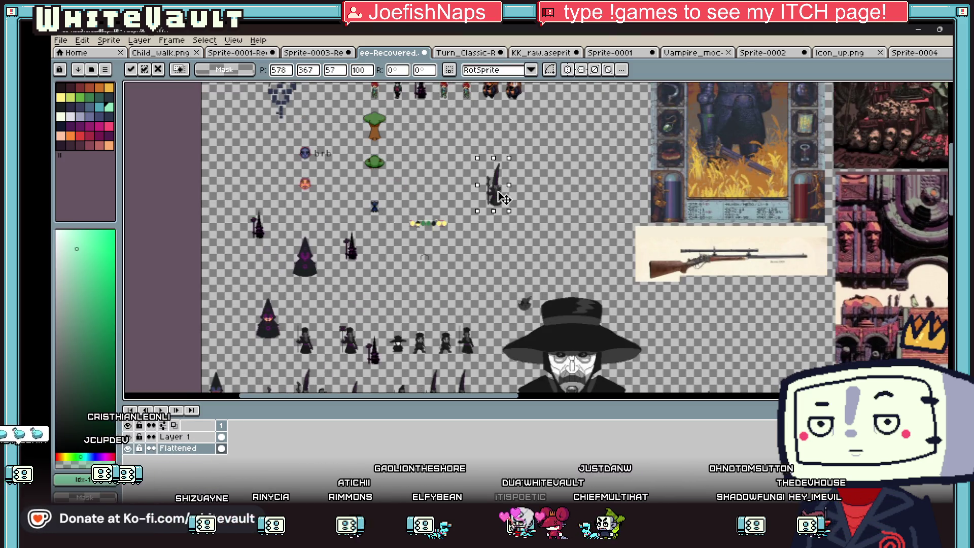
pyautogui.scroll(2, 521, 162)
pyautogui.press('Return')
# - Place a copy of the hat man's face higher up in empty space
pyautogui.scroll(-2, 613, 187)
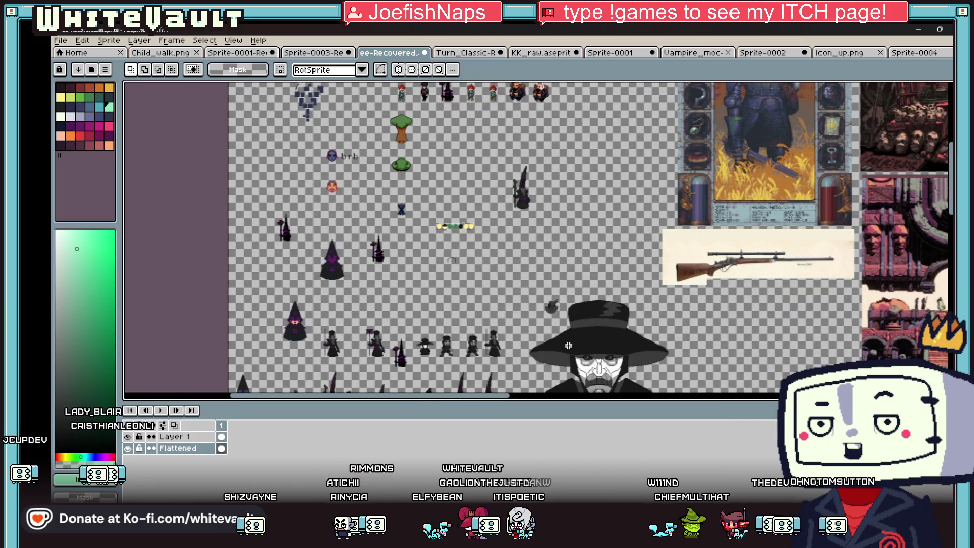
pyautogui.moveTo(563, 335); pyautogui.dragTo(640, 391)
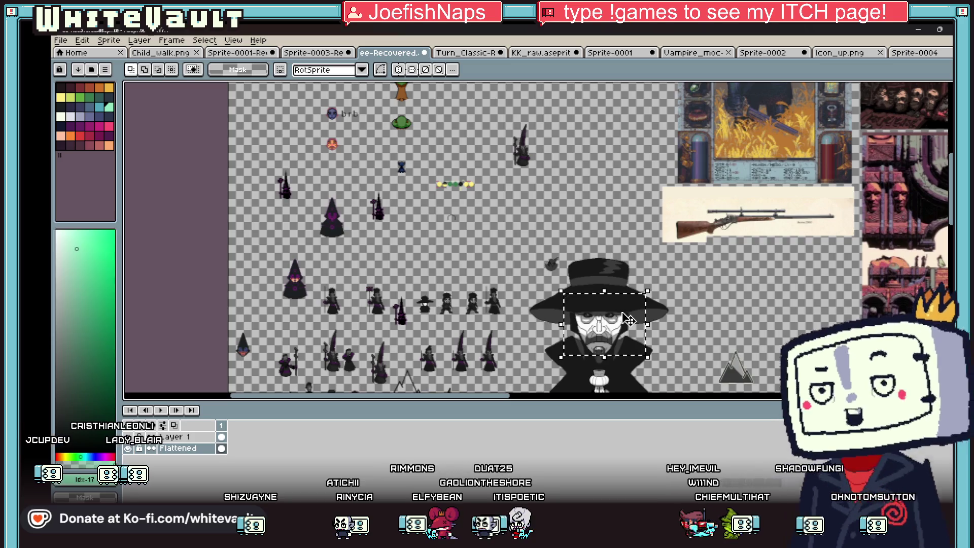
pyautogui.click(628, 320)
pyautogui.moveTo(606, 301); pyautogui.dragTo(592, 119)
pyautogui.scroll(3, 599, 136)
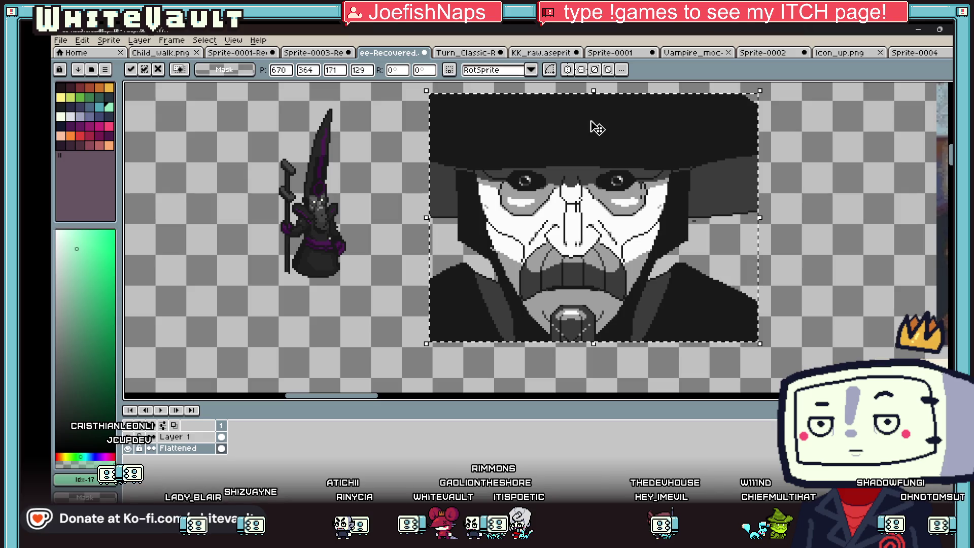
pyautogui.moveTo(574, 213)
pyautogui.mouseDown()
pyautogui.moveTo(644, 213)
pyautogui.moveTo(617, 223)
pyautogui.mouseUp()
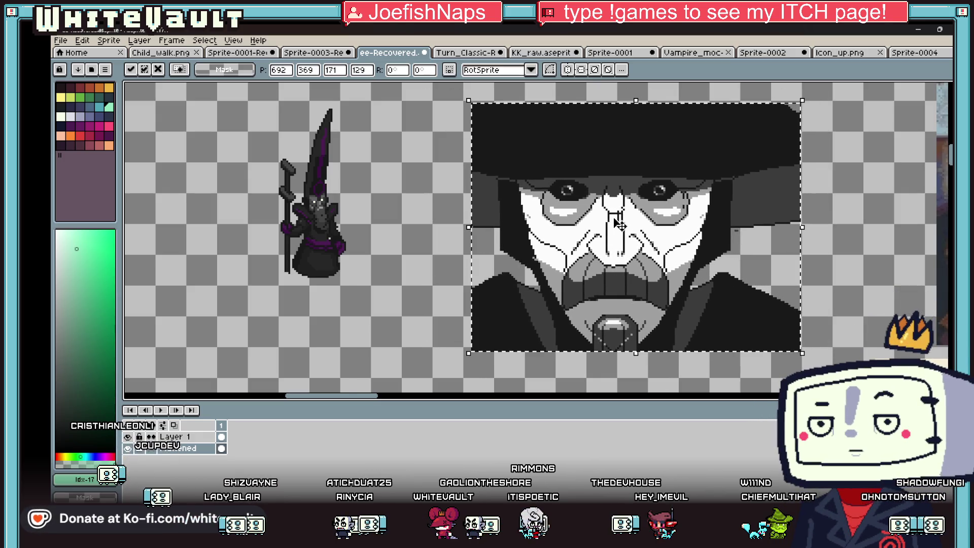
pyautogui.scroll(-2, 616, 222)
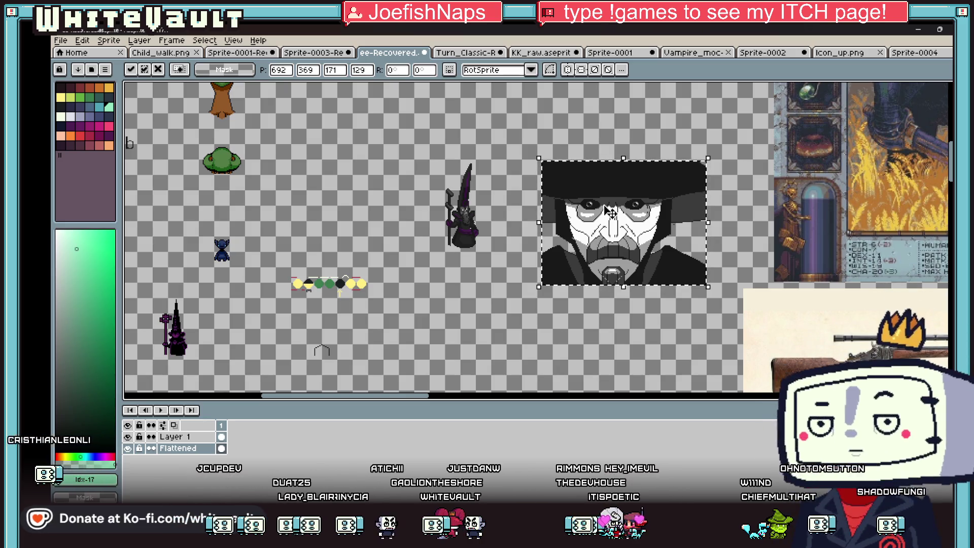
pyautogui.press('Return')
# - On Layer 1, select the full hat-wearing figure
pyautogui.scroll(-5, 604, 284)
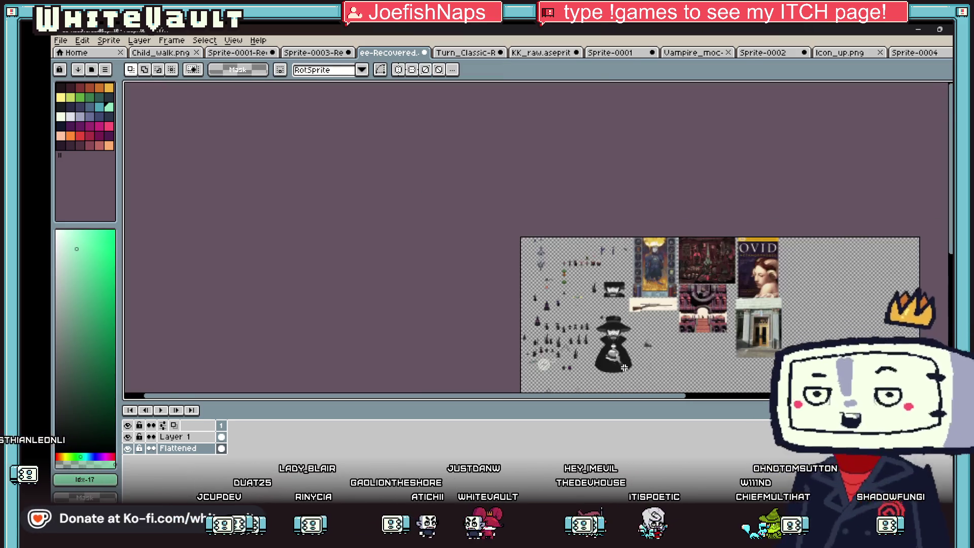
pyautogui.scroll(2, 598, 318)
pyautogui.scroll(2, 598, 318)
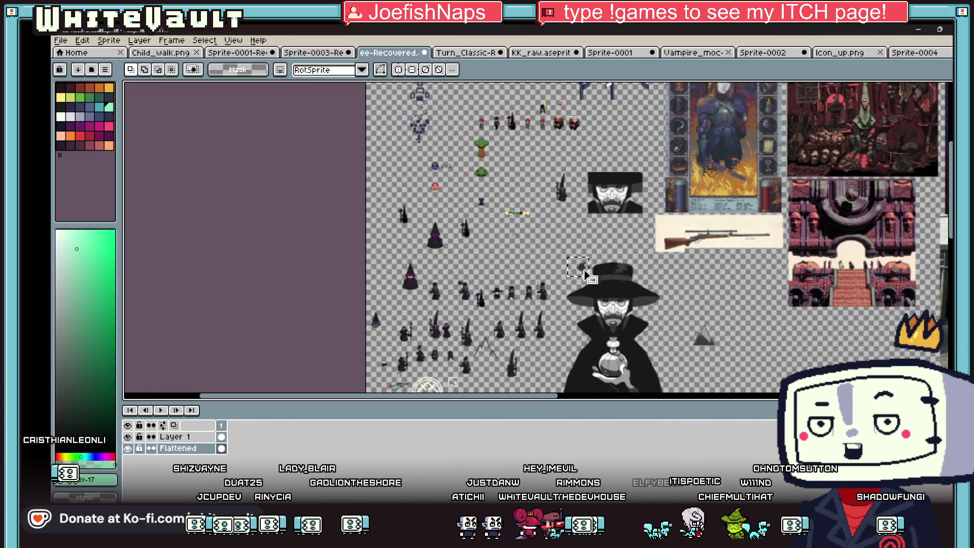
pyautogui.scroll(3, 586, 280)
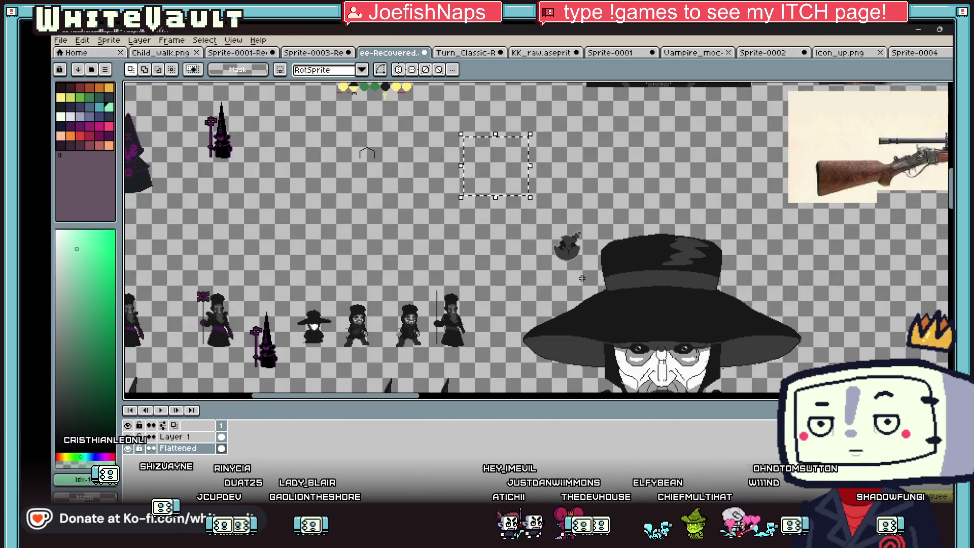
pyautogui.click(168, 437)
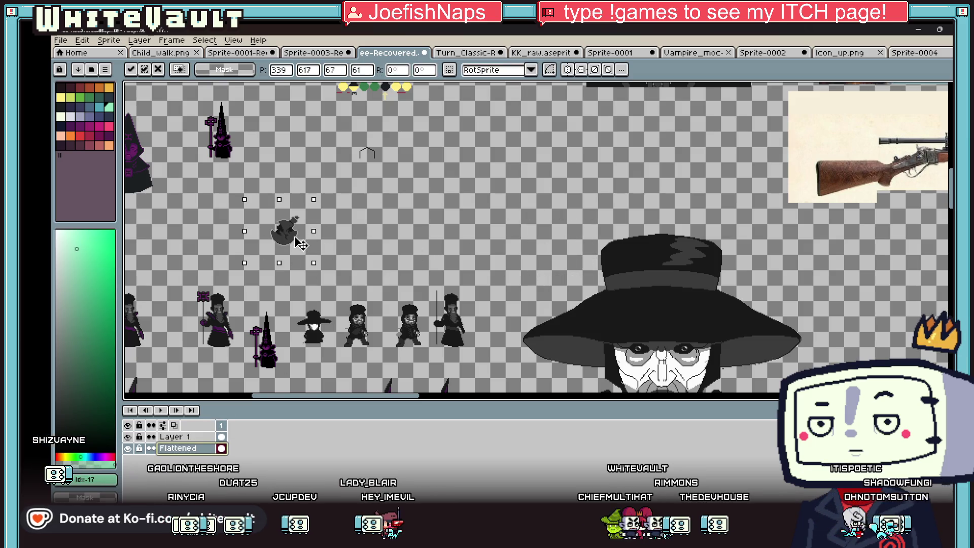
pyautogui.scroll(-2, 541, 250)
pyautogui.scroll(-3, 718, 350)
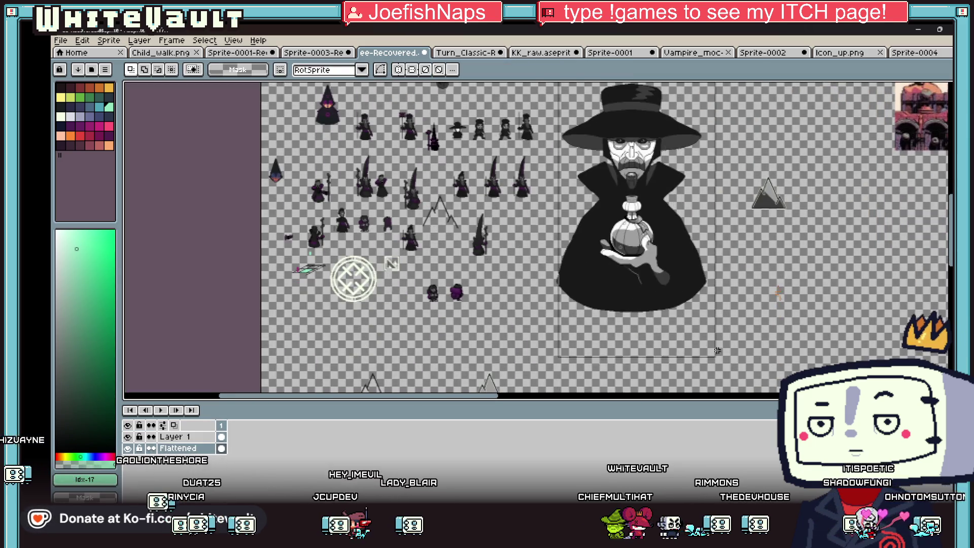
pyautogui.scroll(1, 696, 228)
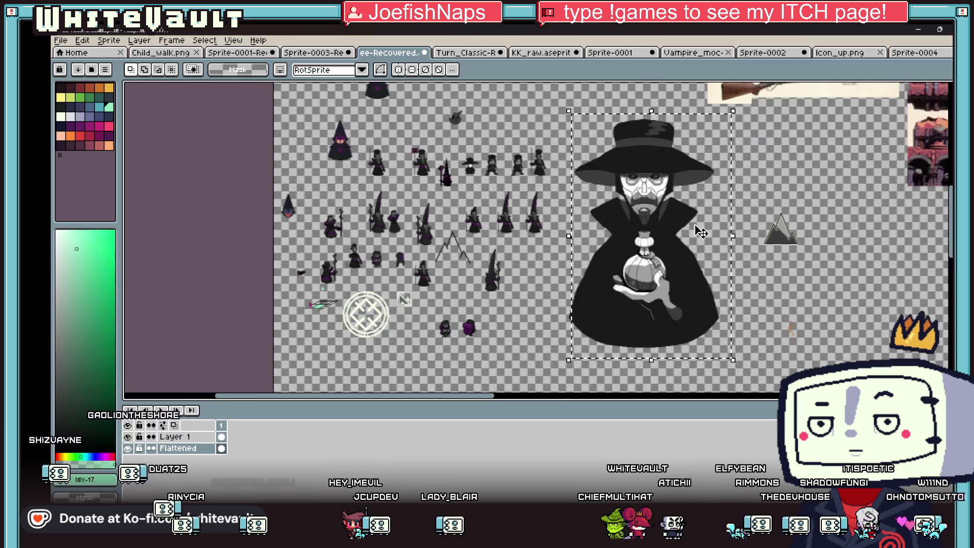
pyautogui.click(700, 232)
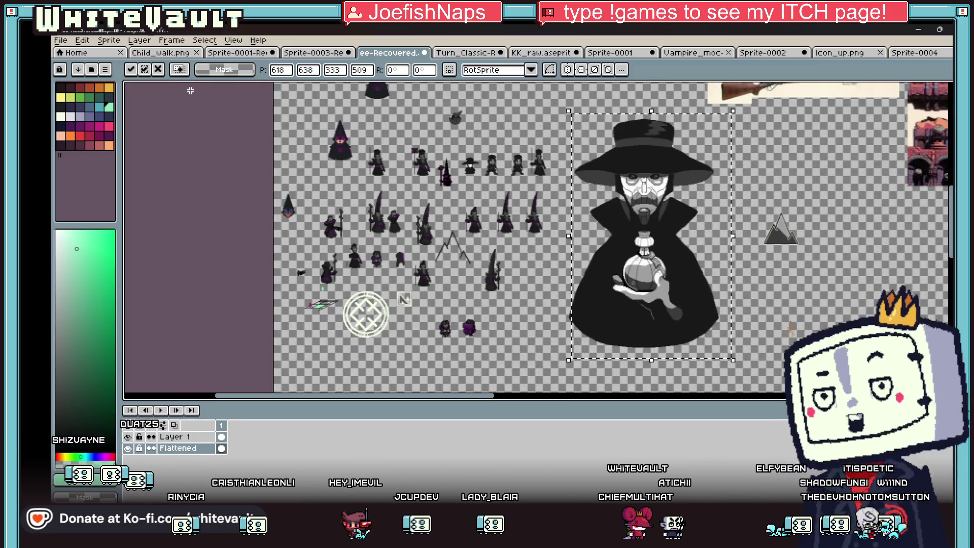
pyautogui.click(61, 41)
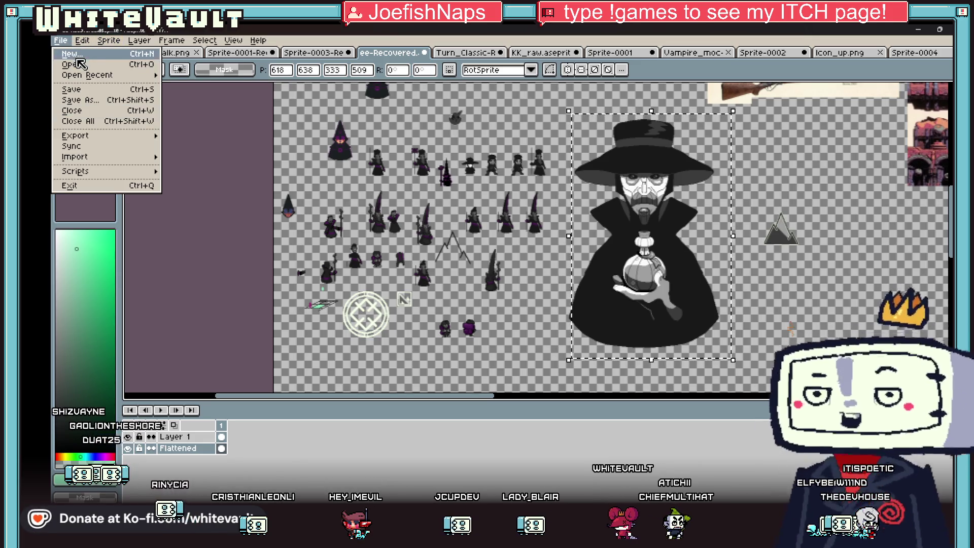
# - Create a new 350×500 sprite with a transparent background
pyautogui.click(71, 53)
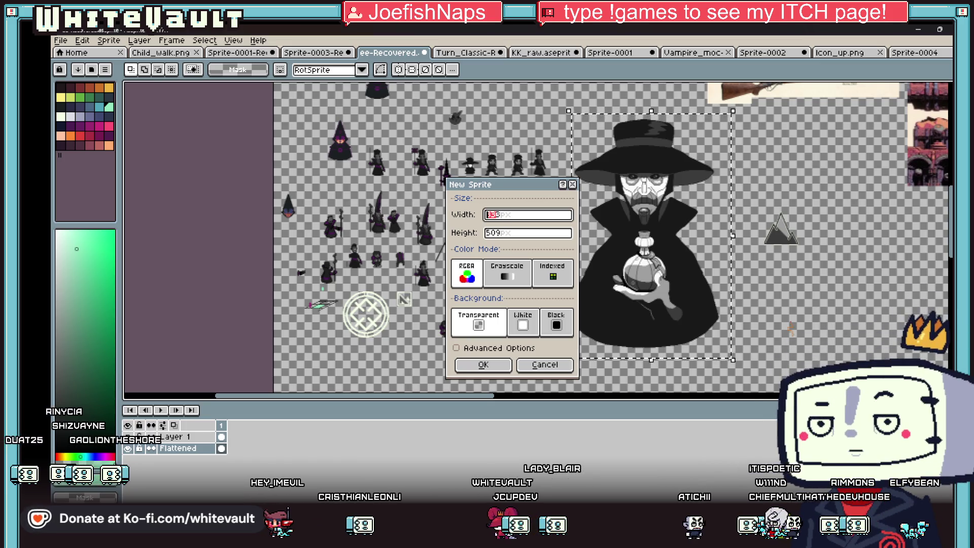
pyautogui.write('333')
pyautogui.press('BackSpace')
pyautogui.press('BackSpace')
pyautogui.press('BackSpace')
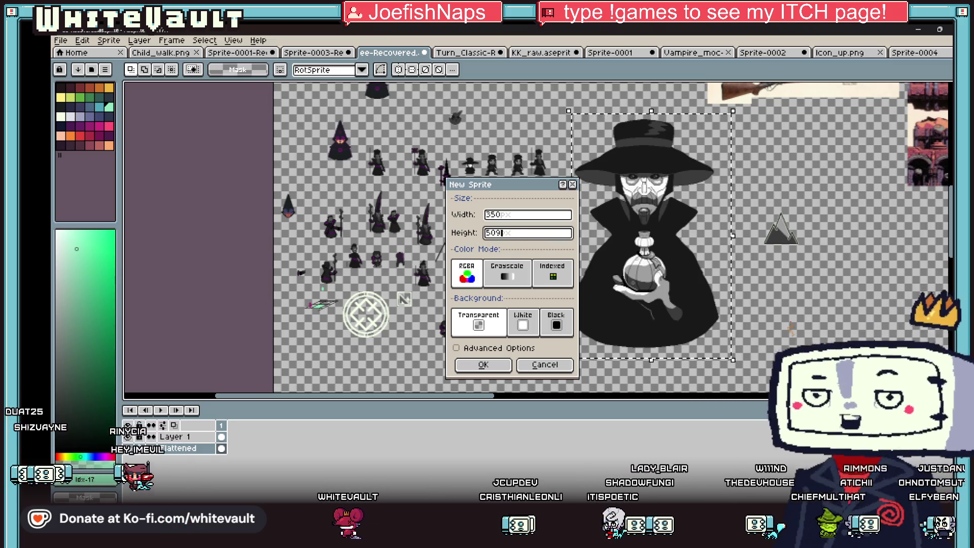
pyautogui.click(485, 365)
# - Paste the hat-wearing figure into the new sprite, shifted slightly right
pyautogui.hotkey('ctrl', 'v')
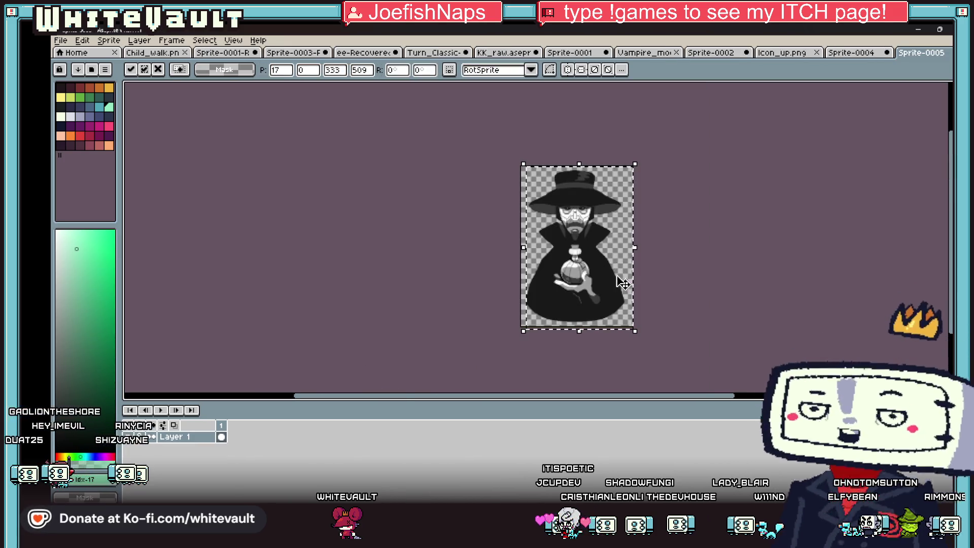
pyautogui.scroll(1, 607, 254)
pyautogui.moveTo(607, 254); pyautogui.dragTo(612, 254)
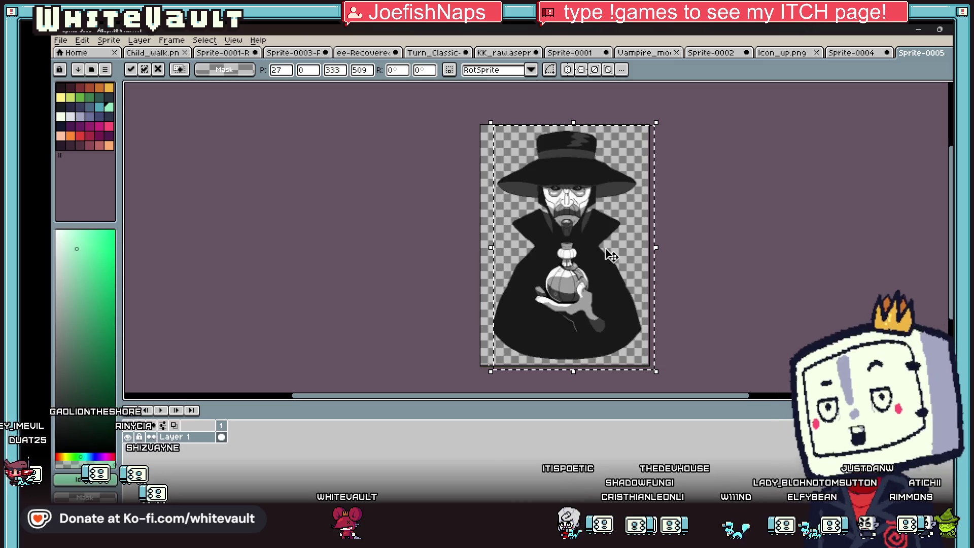
pyautogui.click(710, 261)
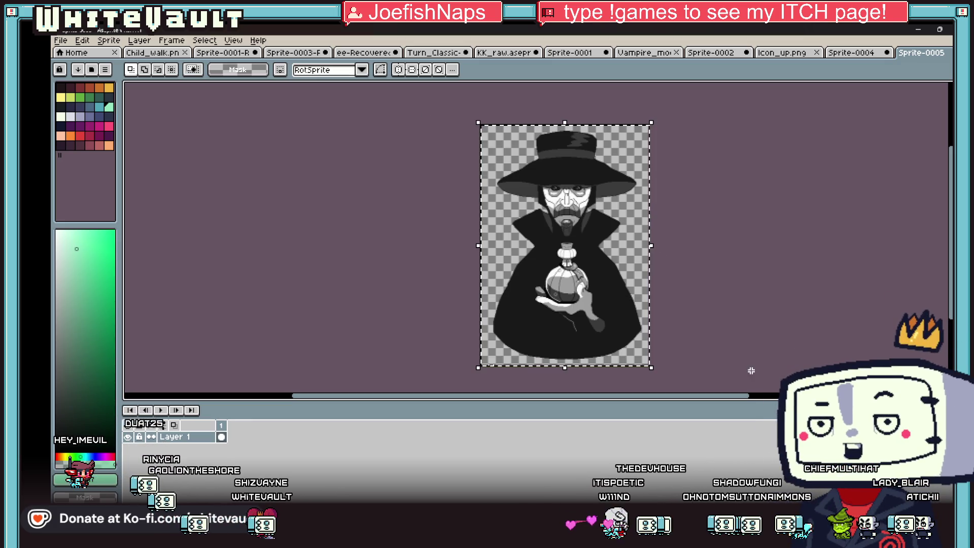
# - Move the whole portrait down to Y 9 and apply the move
pyautogui.scroll(1, 589, 325)
pyautogui.click(587, 343)
pyautogui.scroll(-1, 568, 325)
pyautogui.scroll(1, 594, 368)
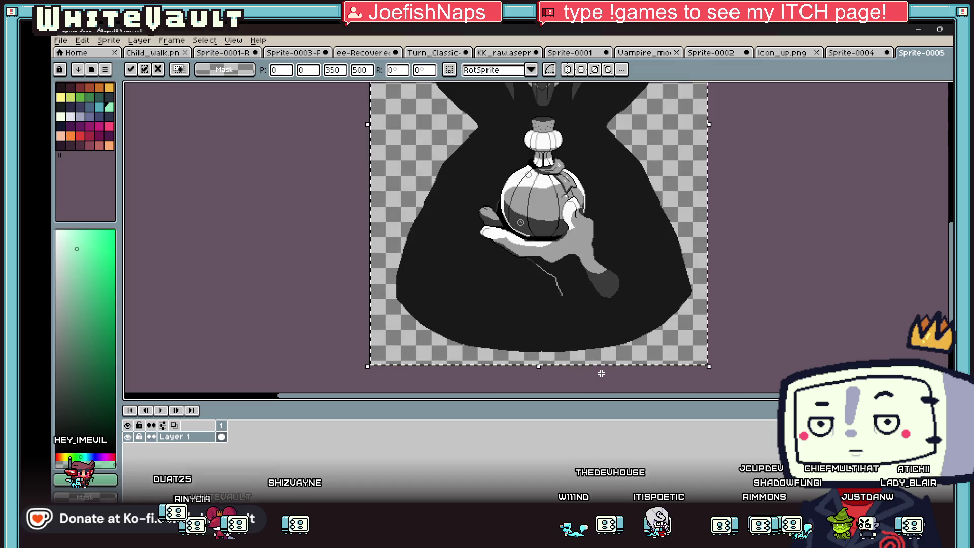
pyautogui.moveTo(570, 333); pyautogui.dragTo(573, 334)
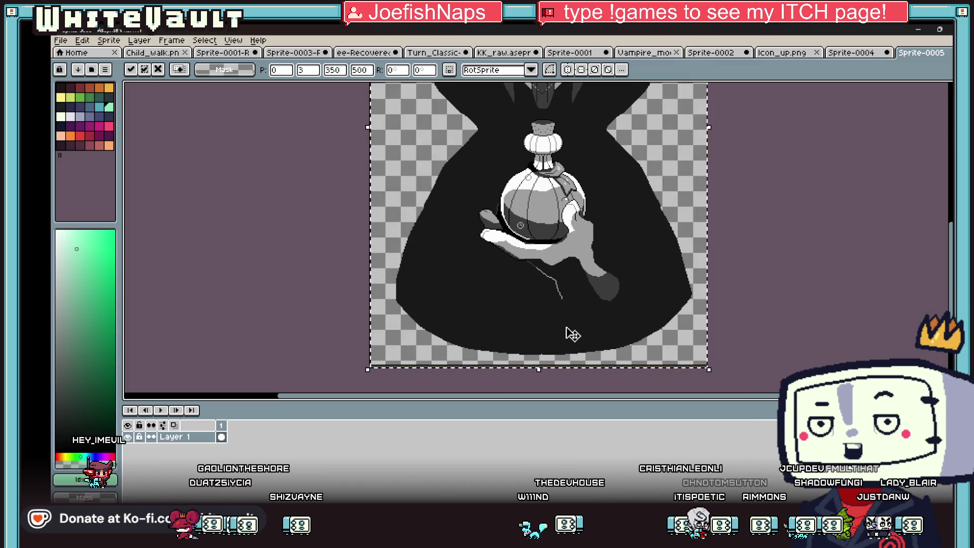
pyautogui.press('Down')
pyautogui.press('Down')
pyautogui.press('Down')
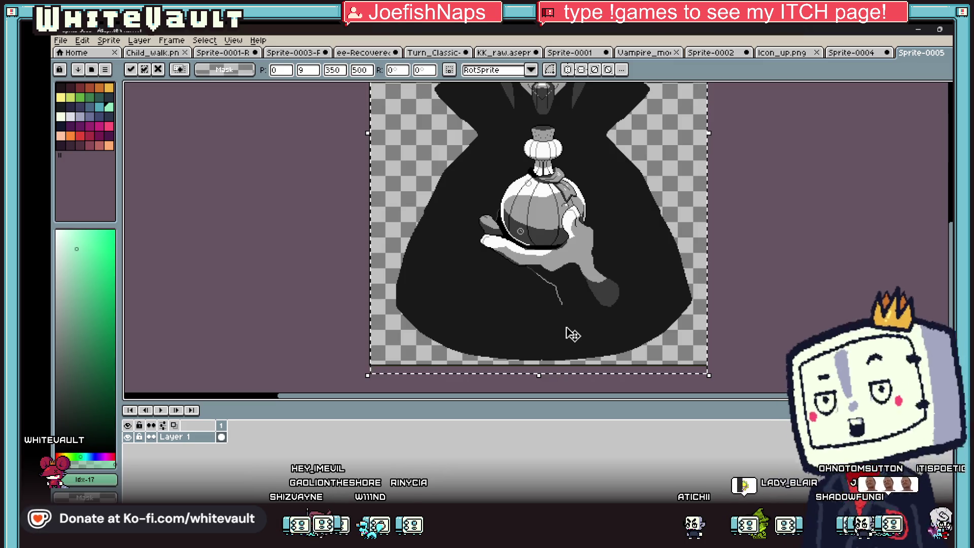
pyautogui.hotkey('ctrl', 'd')
# - Sample the cloak's dark grey colour with the eyedropper
pyautogui.press('b')
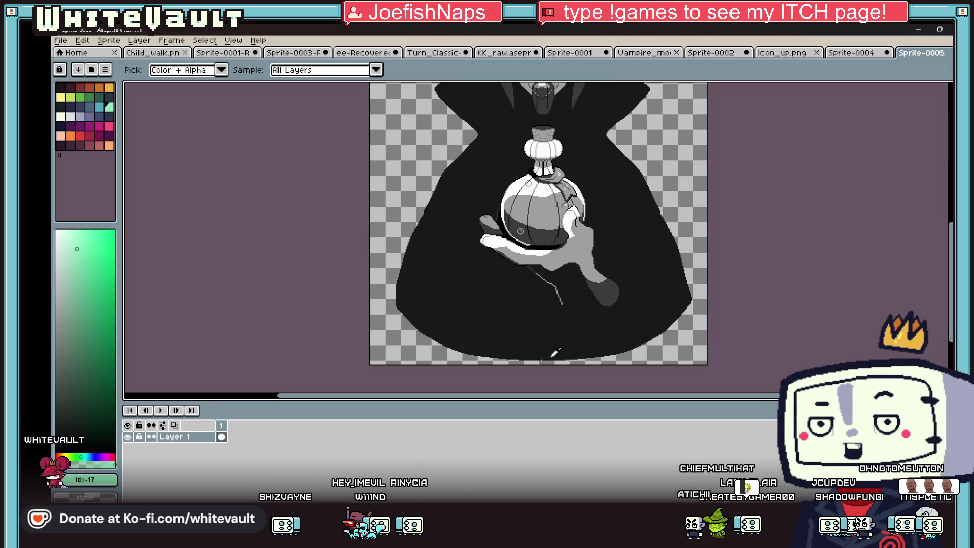
pyautogui.scroll(4, 577, 296)
pyautogui.keyDown('alt'); pyautogui.click(516, 290); pyautogui.keyUp('alt')
pyautogui.scroll(-5, 516, 290)
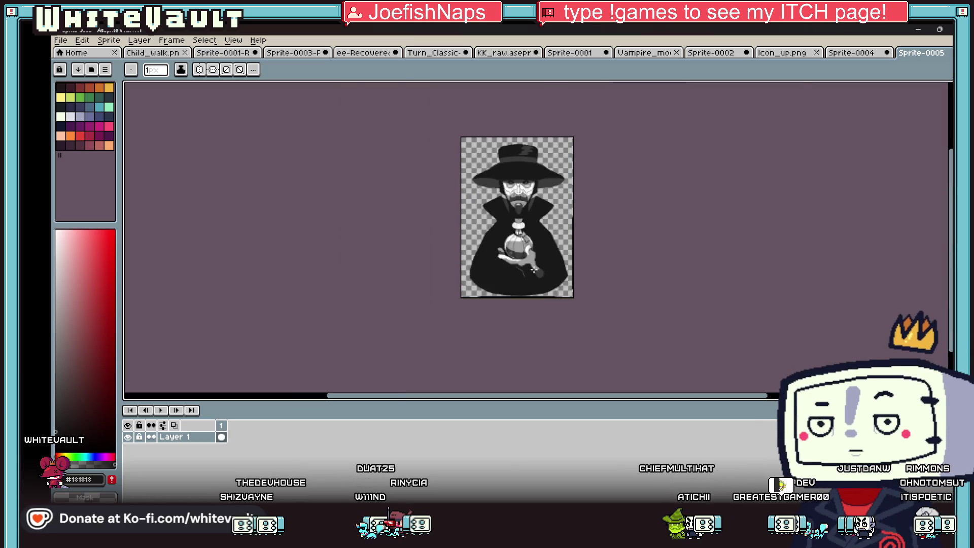
pyautogui.scroll(4, 528, 274)
pyautogui.scroll(-4, 527, 264)
pyautogui.scroll(1, 526, 247)
pyautogui.scroll(-1, 526, 247)
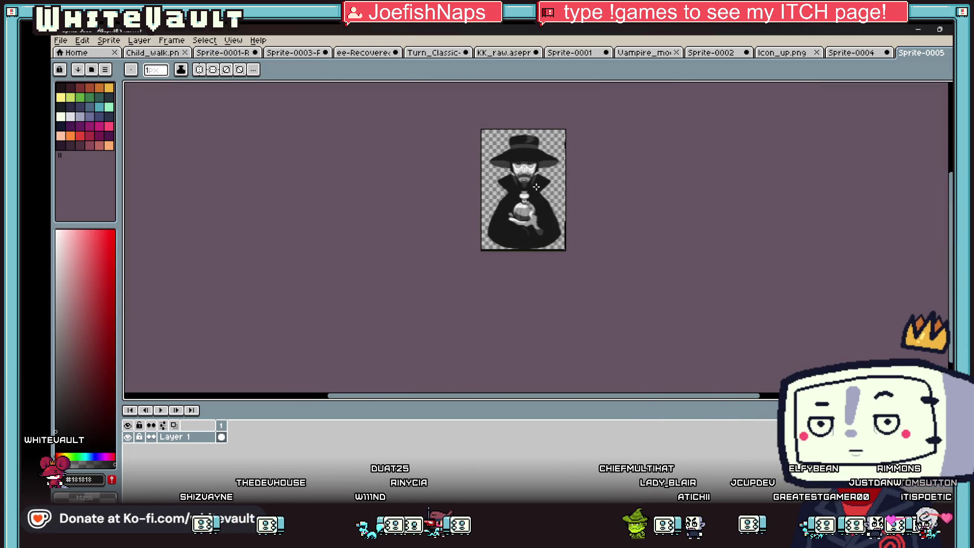
pyautogui.scroll(1, 527, 247)
# - Save the portrait as ImagePortMan in png format in the Sprites folder
pyautogui.click(65, 43)
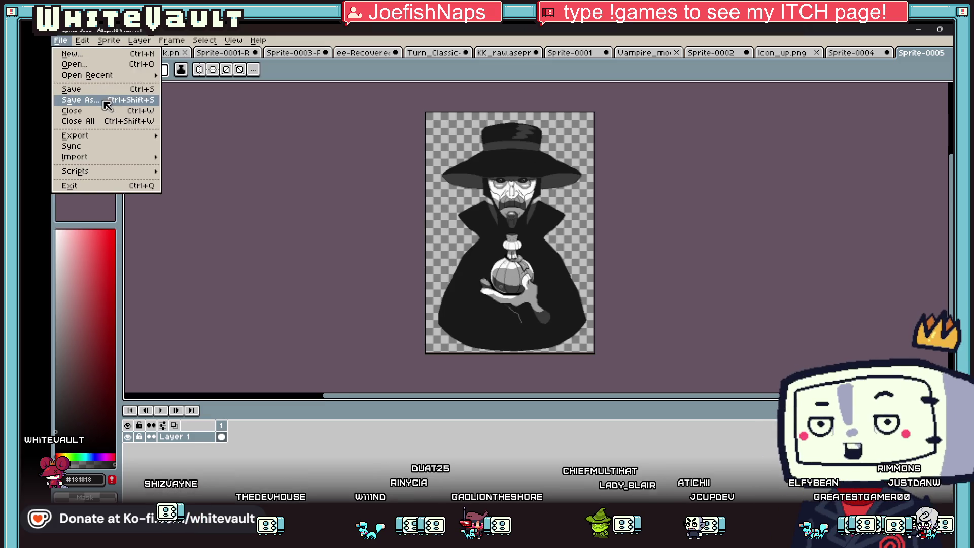
pyautogui.click(102, 100)
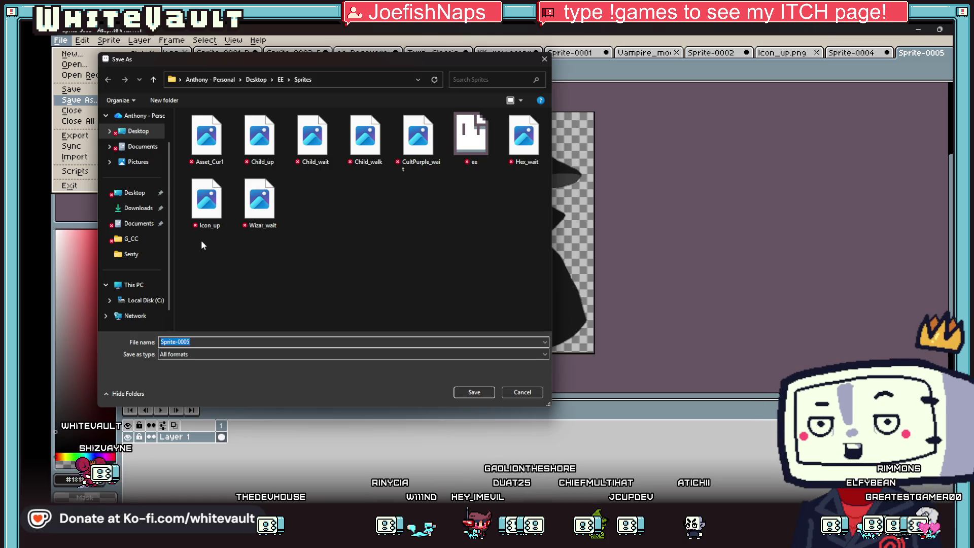
pyautogui.write('Port')
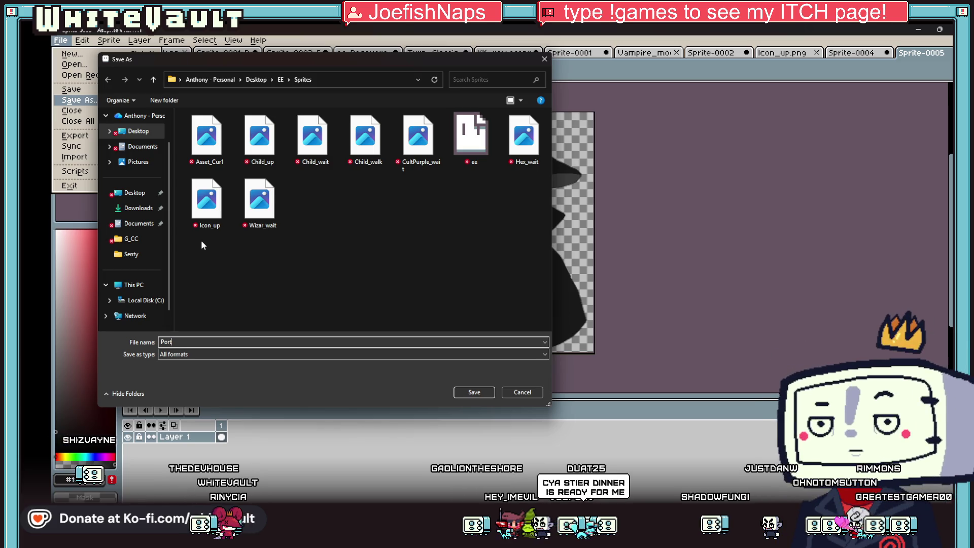
pyautogui.press('BackSpace')
pyautogui.press('BackSpace')
pyautogui.press('BackSpace')
pyautogui.write('Image')
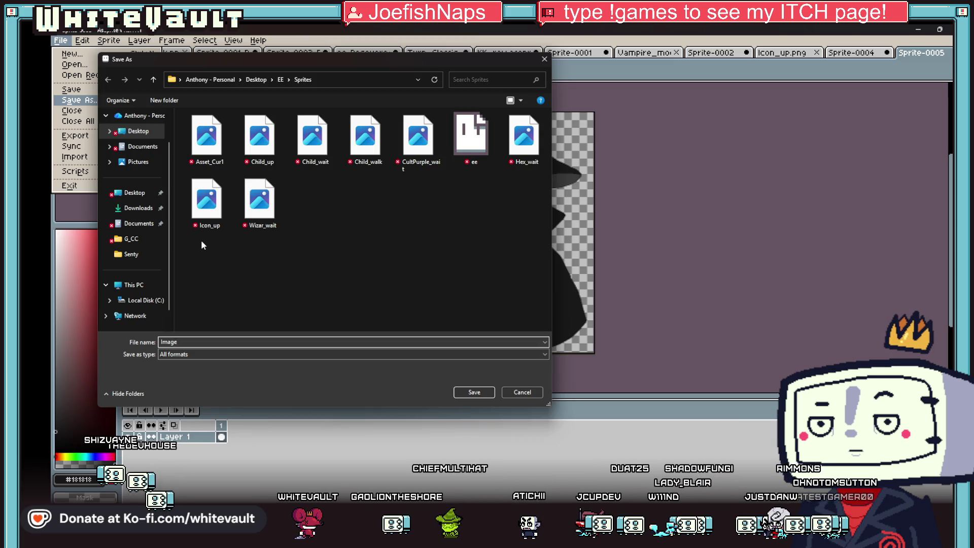
pyautogui.write('PortM')
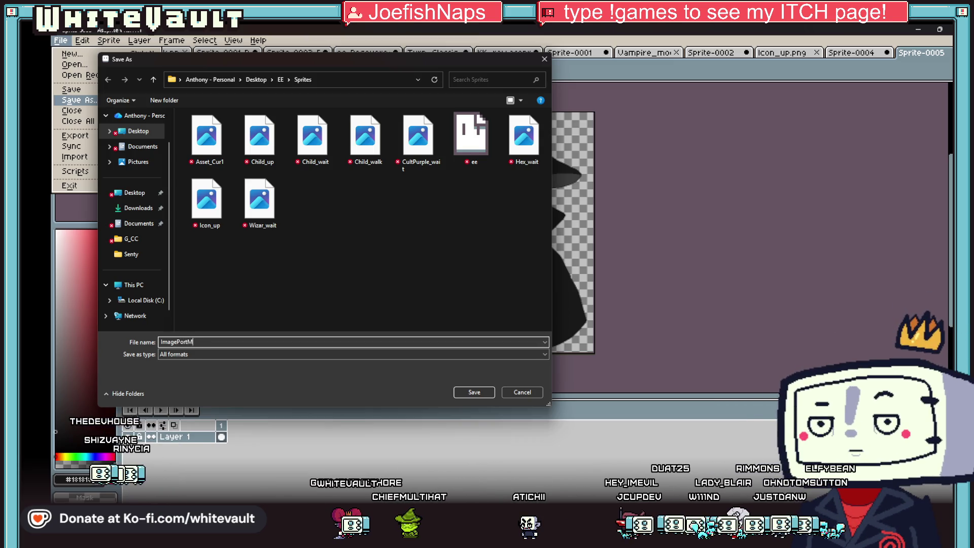
pyautogui.write('an')
pyautogui.click(218, 354)
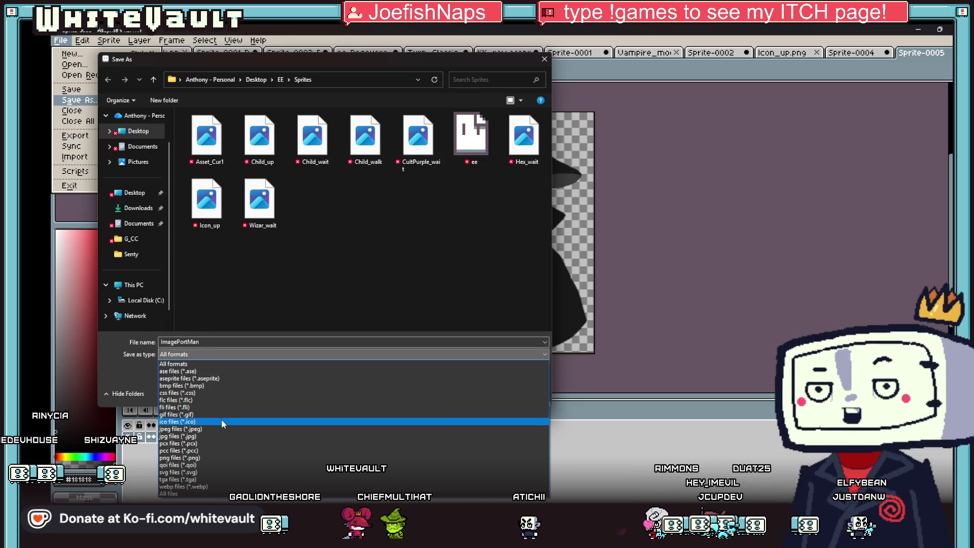
pyautogui.click(224, 457)
pyautogui.click(479, 387)
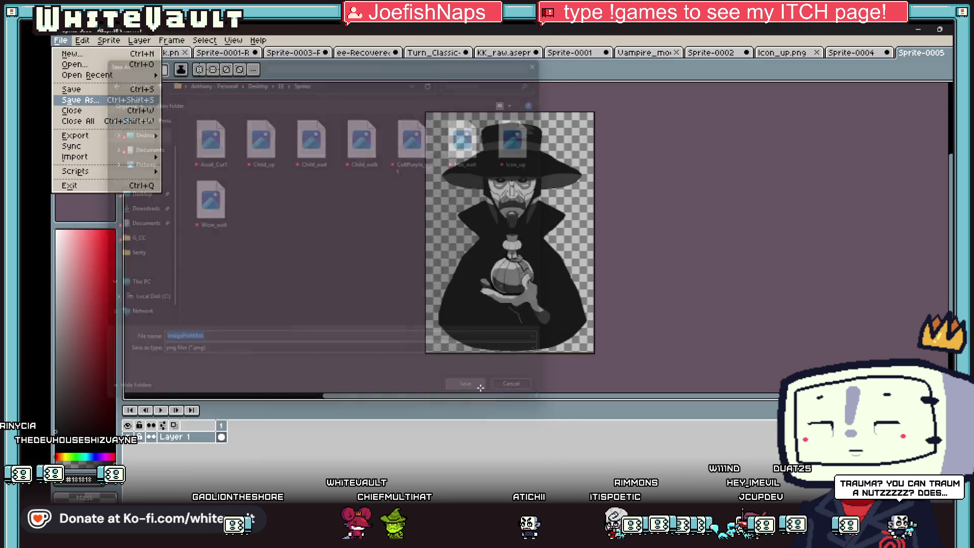
pyautogui.click(939, 29)
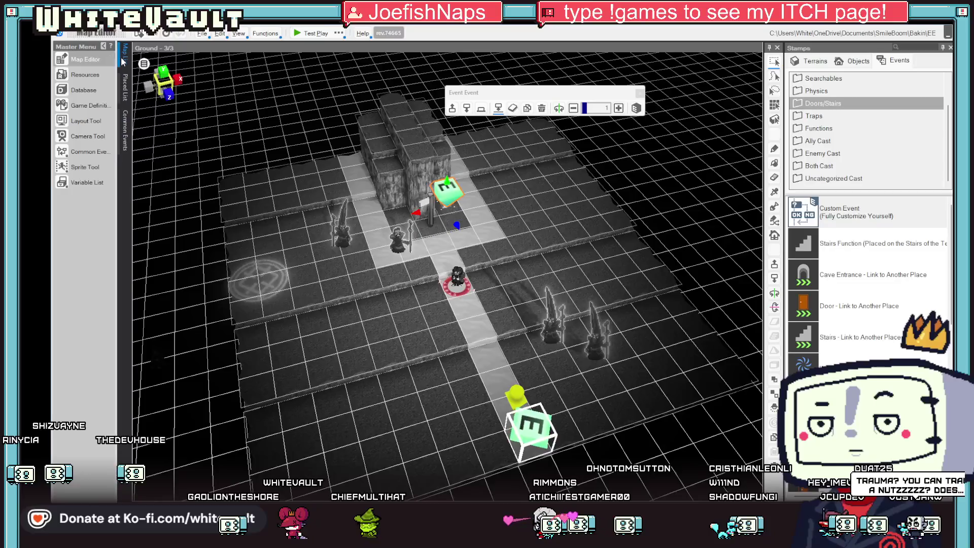
# - Import ImagePortMan.png into image resources under Post, then select the Post_1 event
pyautogui.click(84, 75)
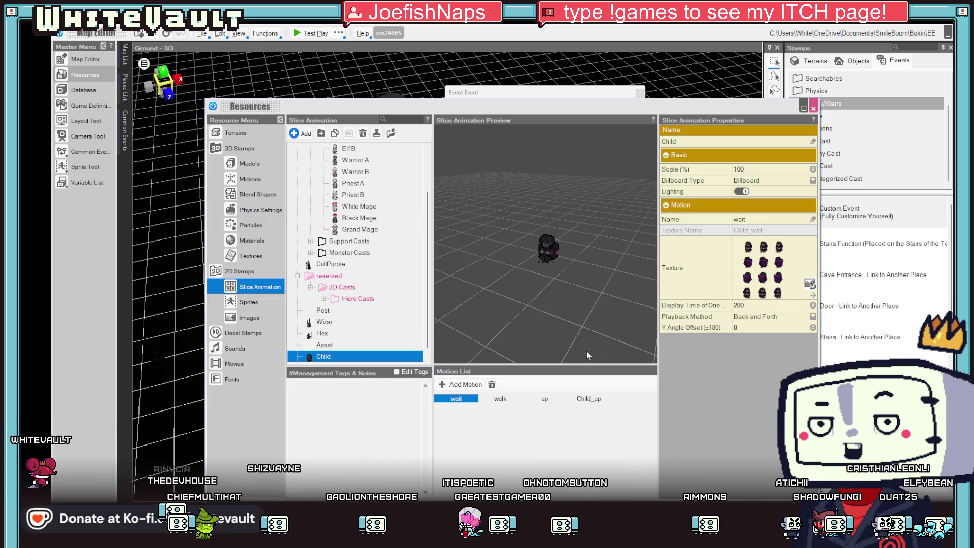
pyautogui.click(242, 320)
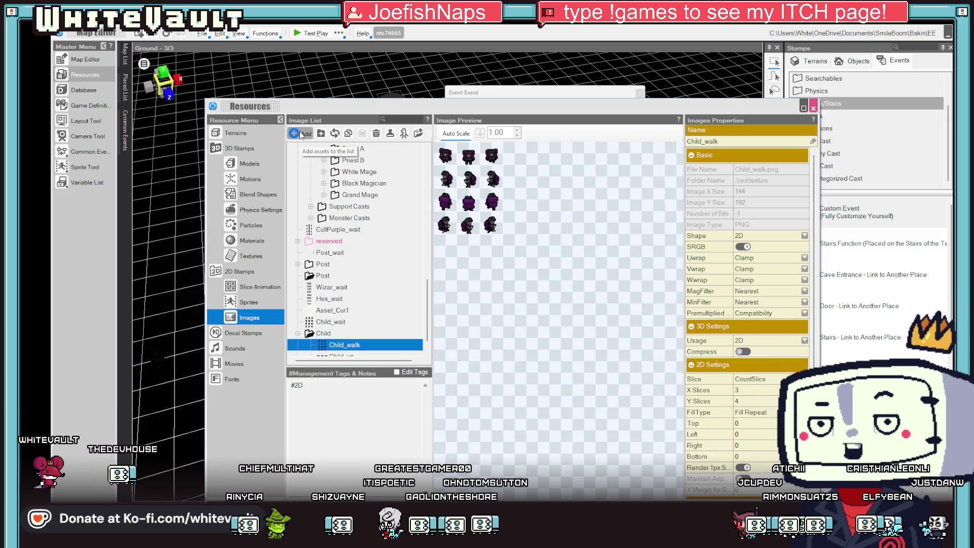
pyautogui.click(300, 134)
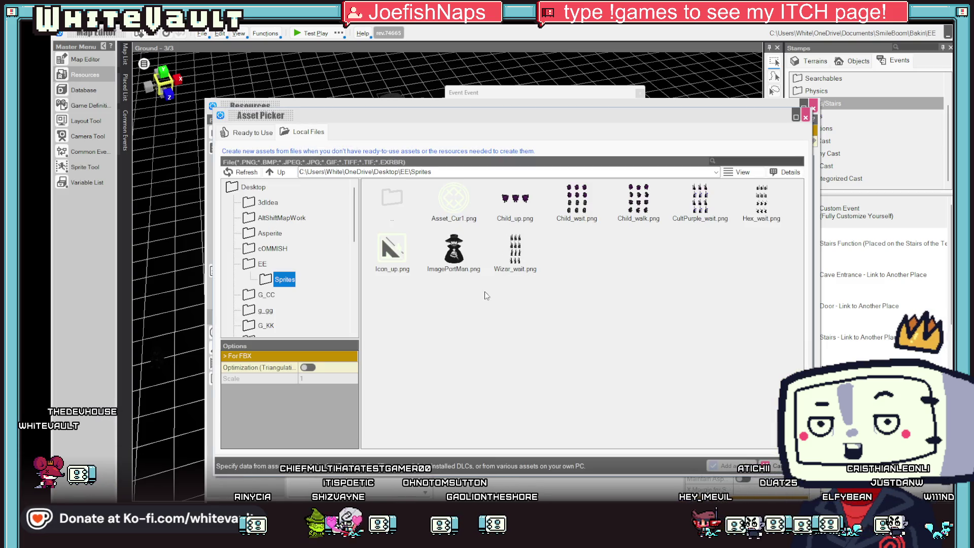
pyautogui.click(455, 266)
pyautogui.doubleClick(456, 266)
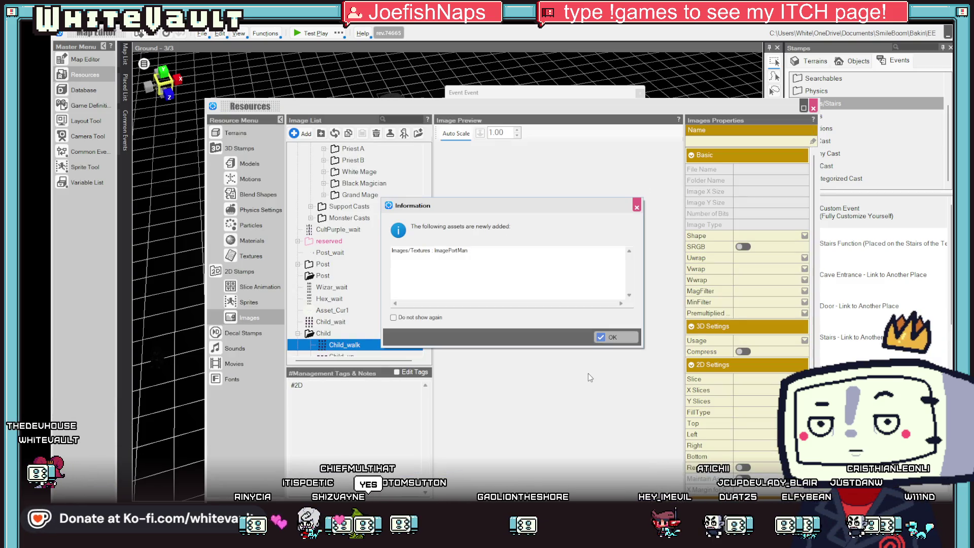
pyautogui.click(623, 341)
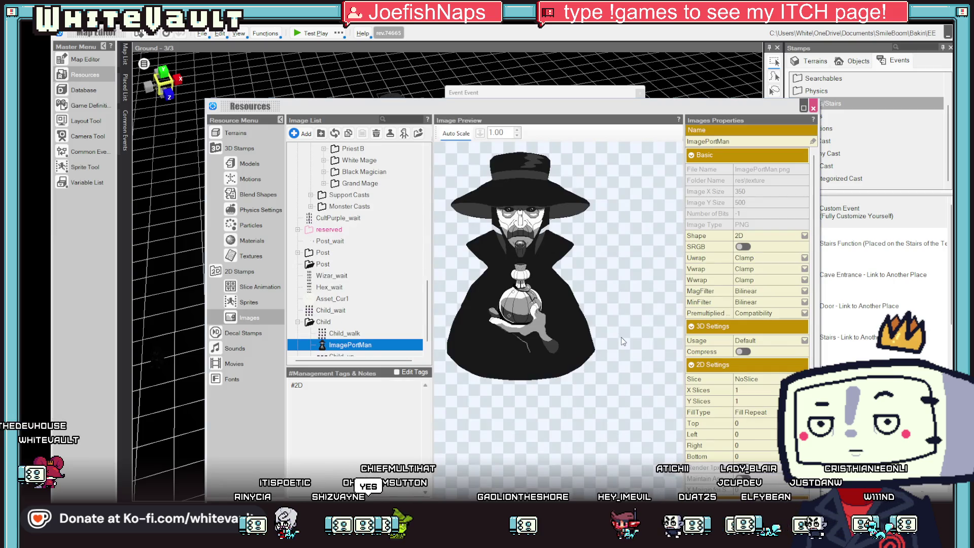
pyautogui.moveTo(350, 344); pyautogui.dragTo(335, 274)
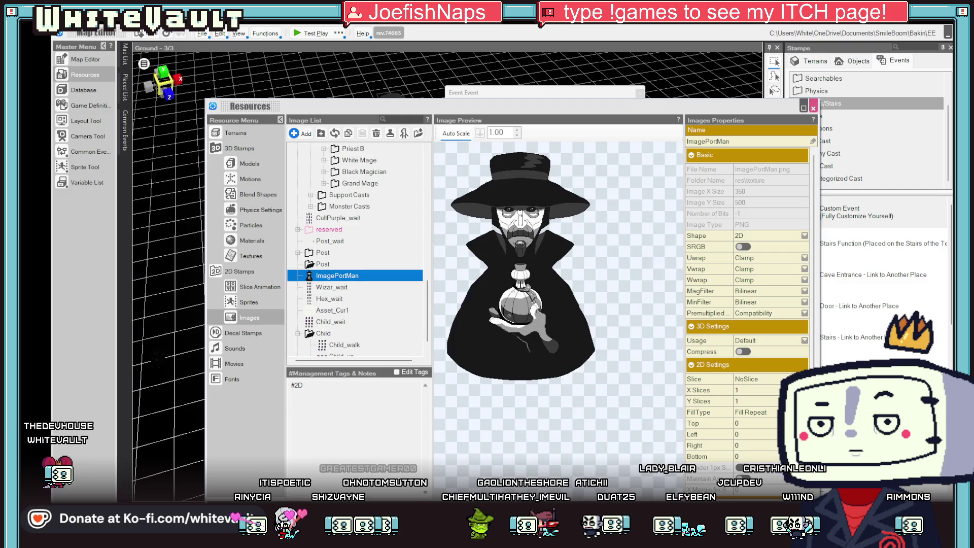
pyautogui.press('Escape')
pyautogui.moveTo(544, 354); pyautogui.dragTo(417, 179)
pyautogui.click(441, 218)
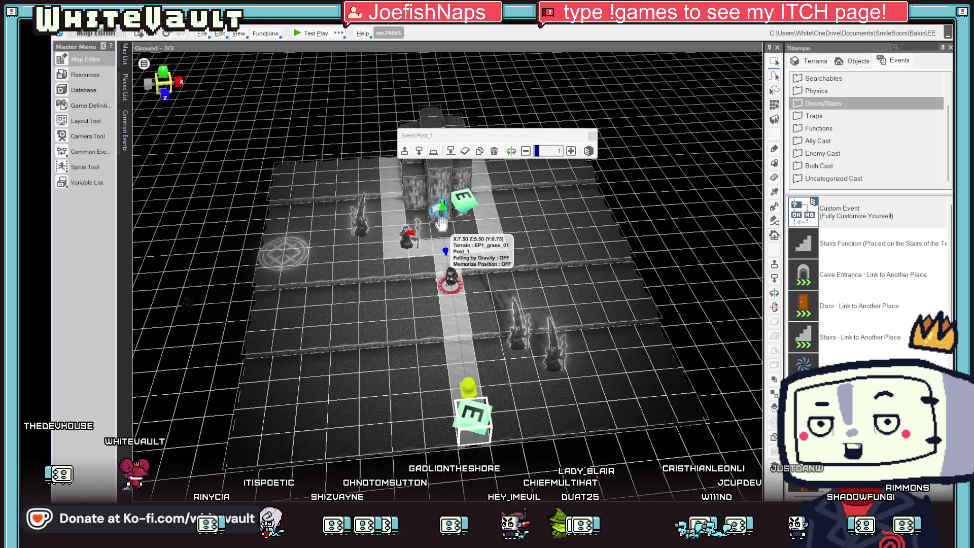
# - Add a Display Image command to Post_1 showing the ImagePortMan portrait
pyautogui.doubleClick(441, 219)
pyautogui.click(532, 151)
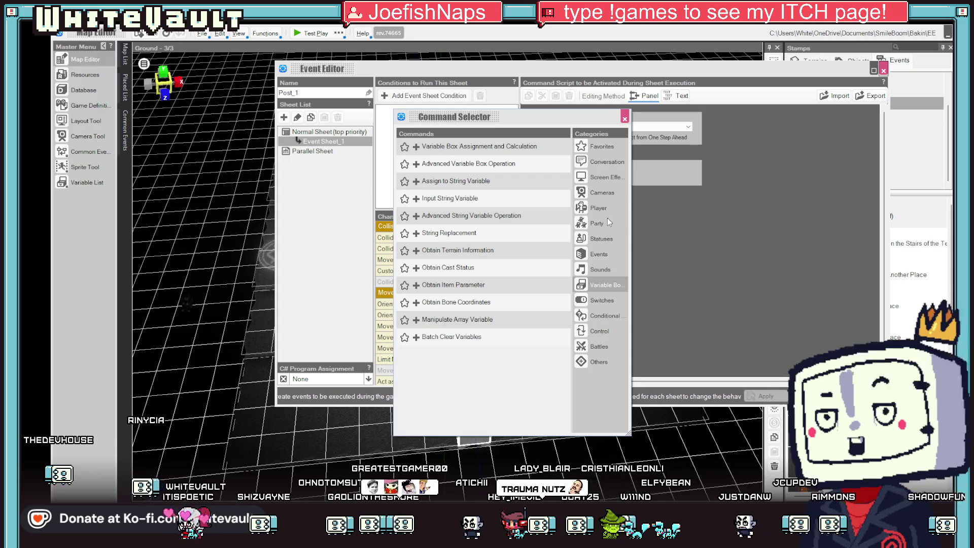
pyautogui.click(604, 177)
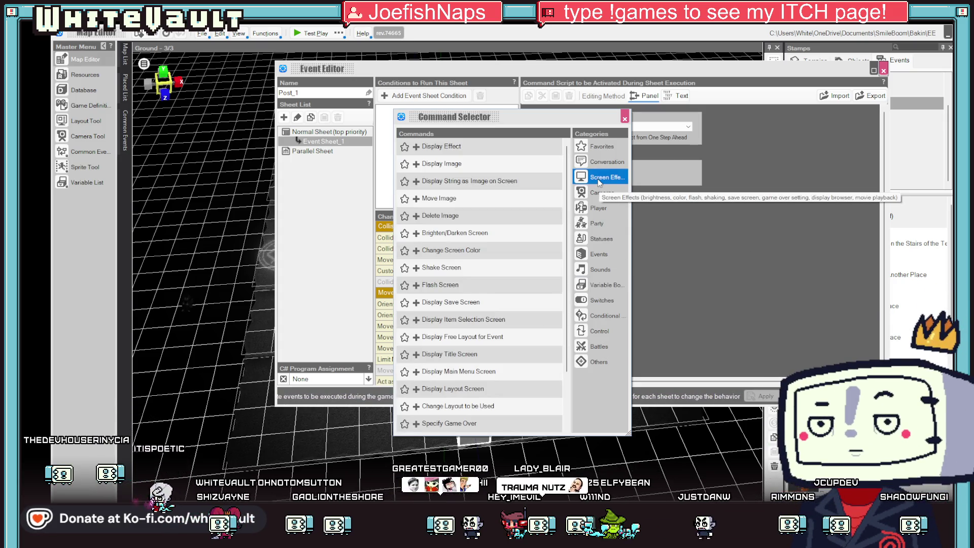
pyautogui.click(426, 166)
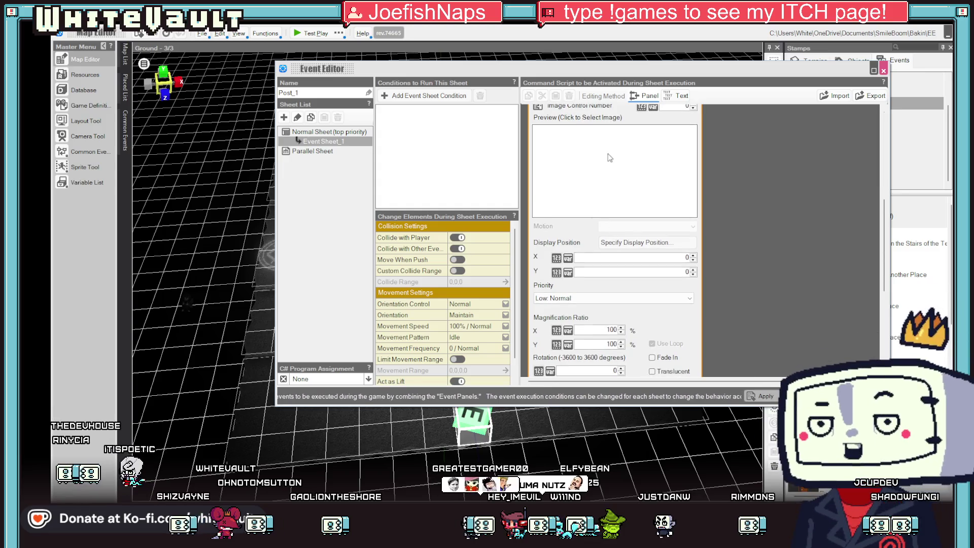
pyautogui.scroll(1, 770, 282)
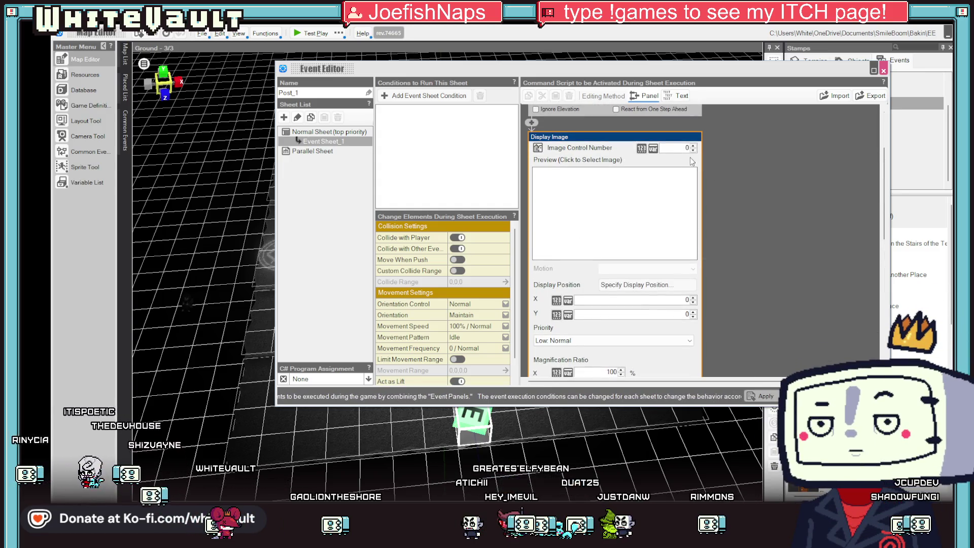
pyautogui.click(608, 199)
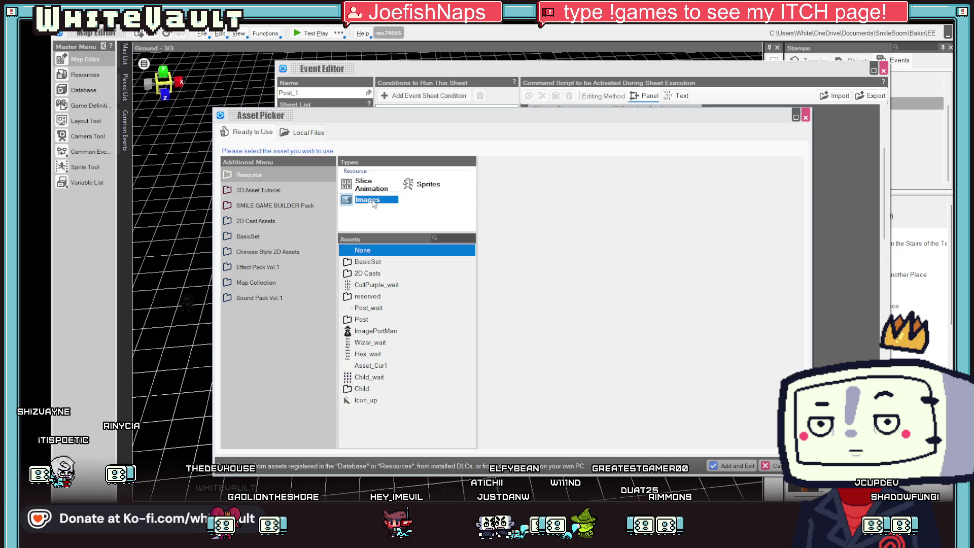
pyautogui.doubleClick(358, 331)
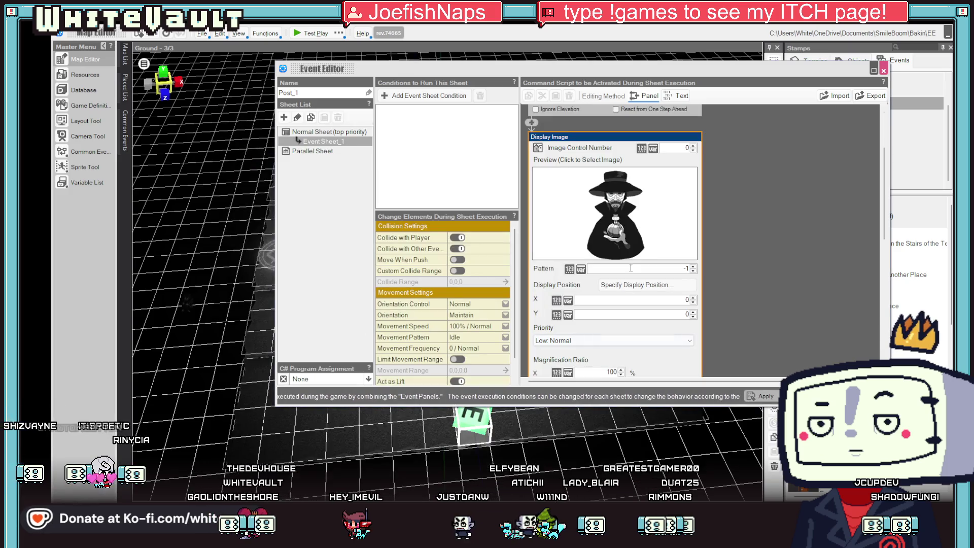
# - Position the portrait at X 465, Y 0 with Fade In enabled
pyautogui.click(664, 287)
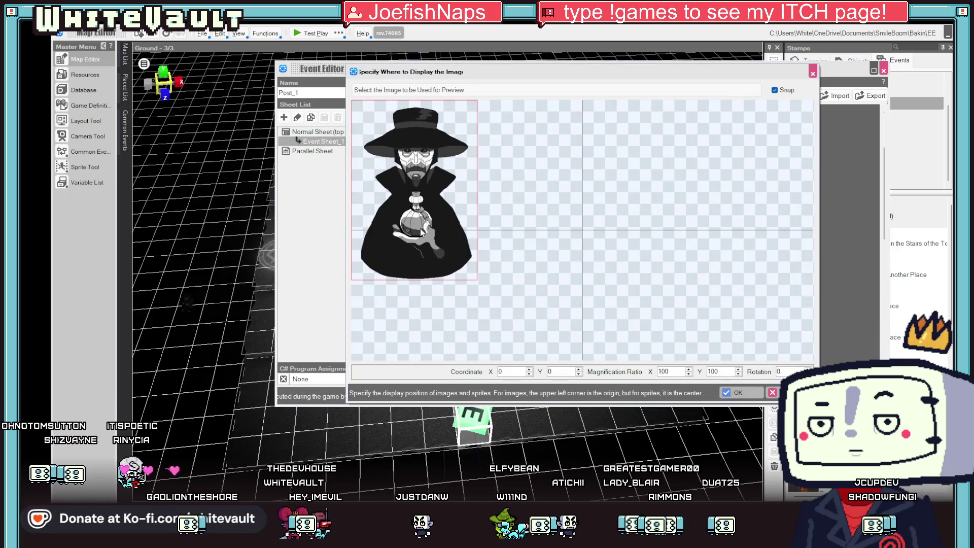
pyautogui.moveTo(414, 243)
pyautogui.mouseDown()
pyautogui.moveTo(572, 249)
pyautogui.moveTo(587, 257)
pyautogui.moveTo(587, 240)
pyautogui.mouseUp()
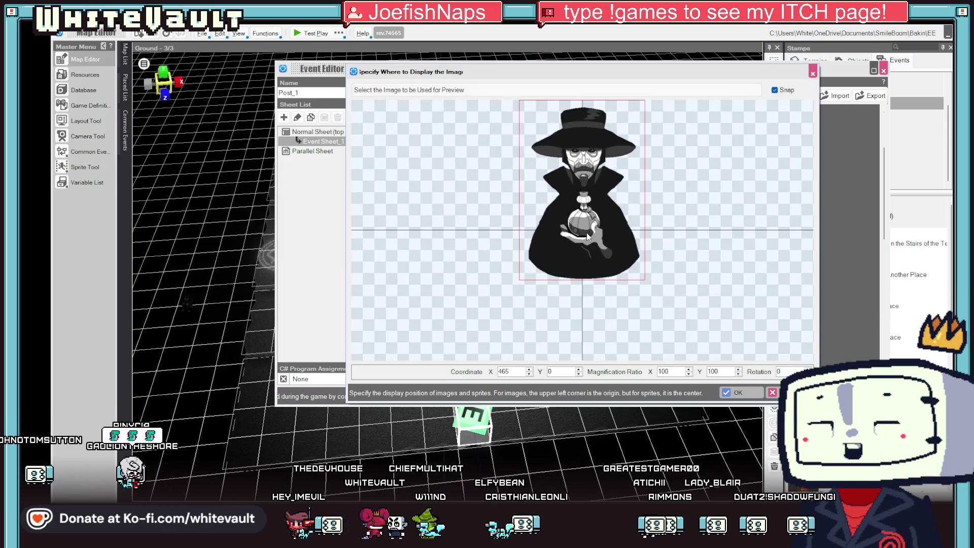
pyautogui.click(742, 392)
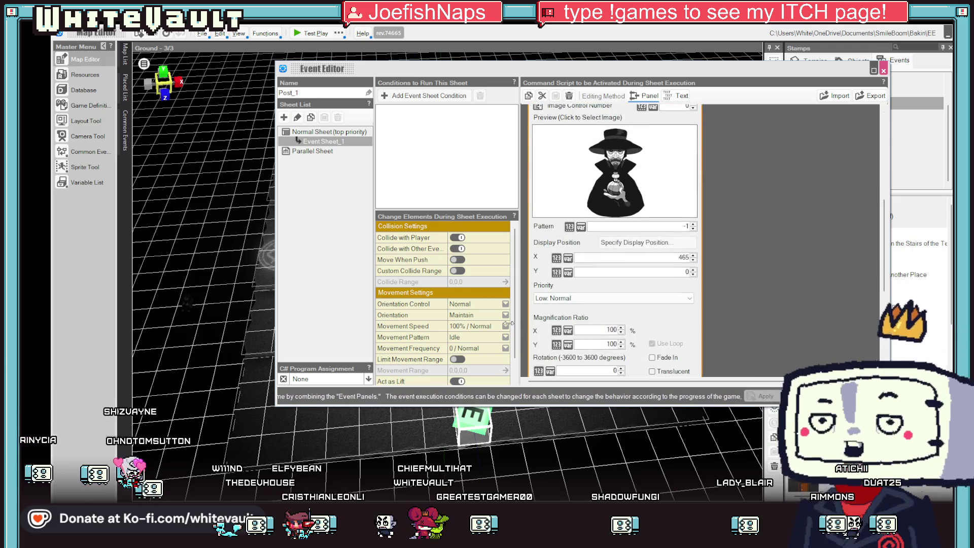
pyautogui.click(653, 357)
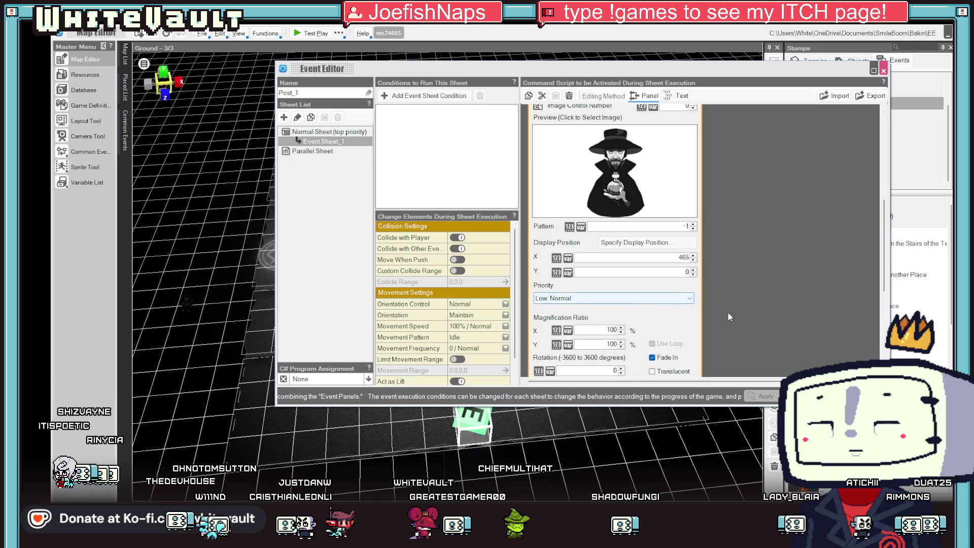
pyautogui.click(797, 396)
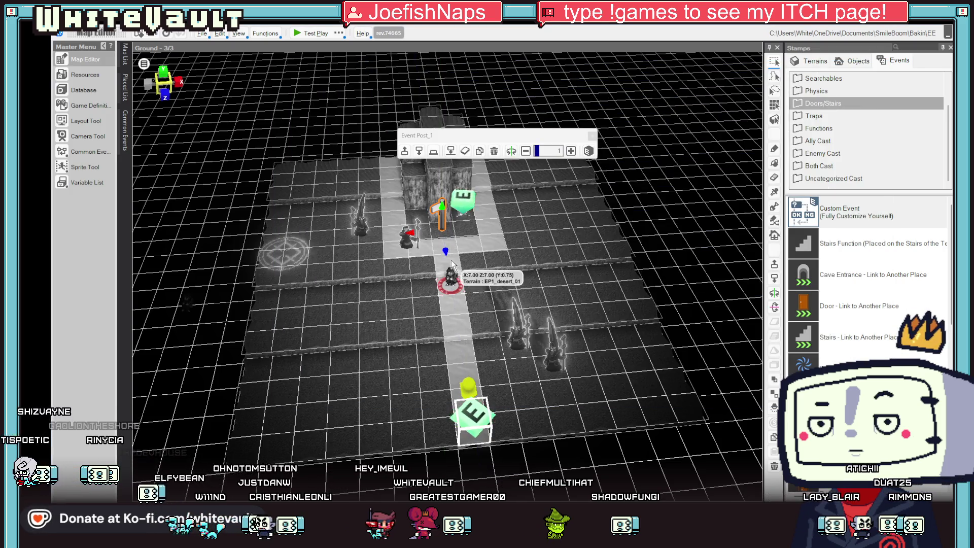
# - Add a Display Message command with the text 'hello' to Post_1
pyautogui.doubleClick(440, 224)
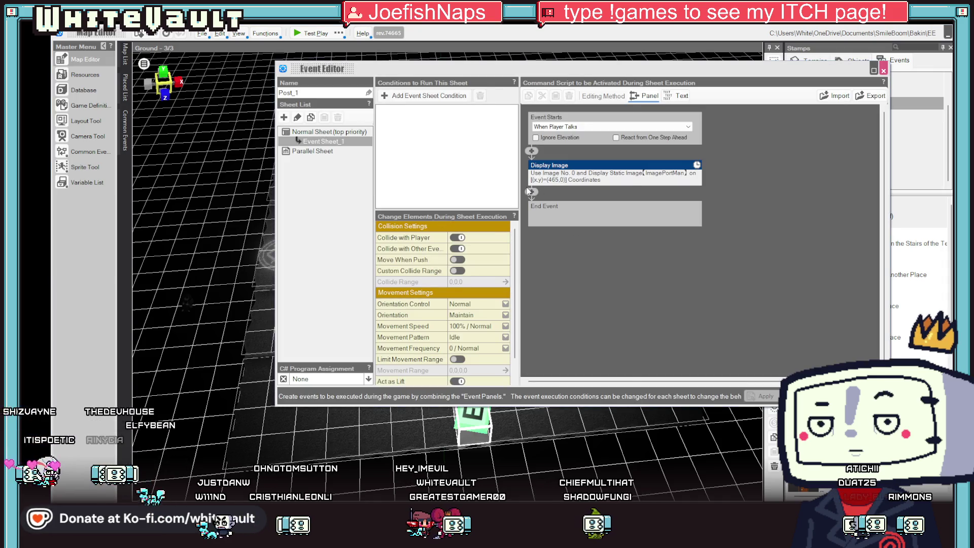
pyautogui.click(604, 162)
pyautogui.click(604, 162)
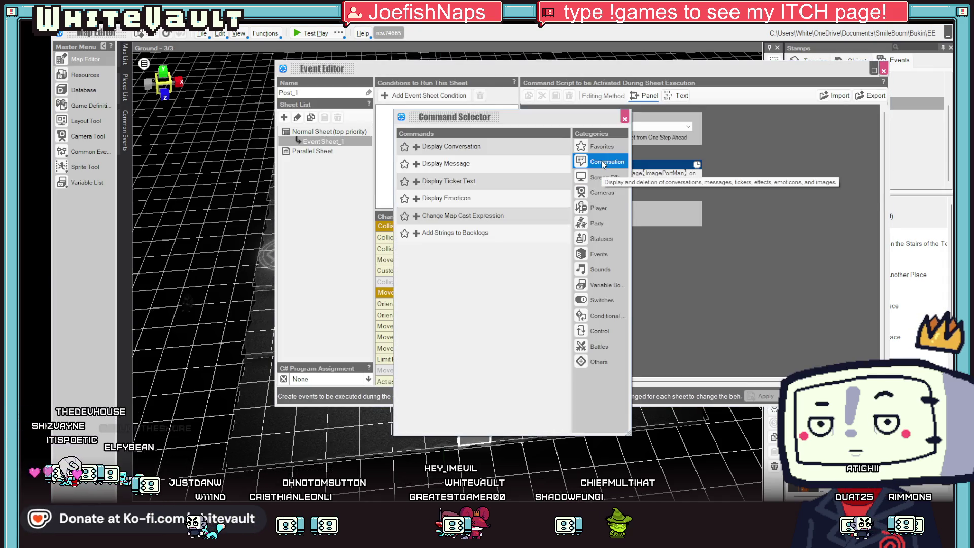
pyautogui.doubleClick(457, 164)
pyautogui.click(614, 209)
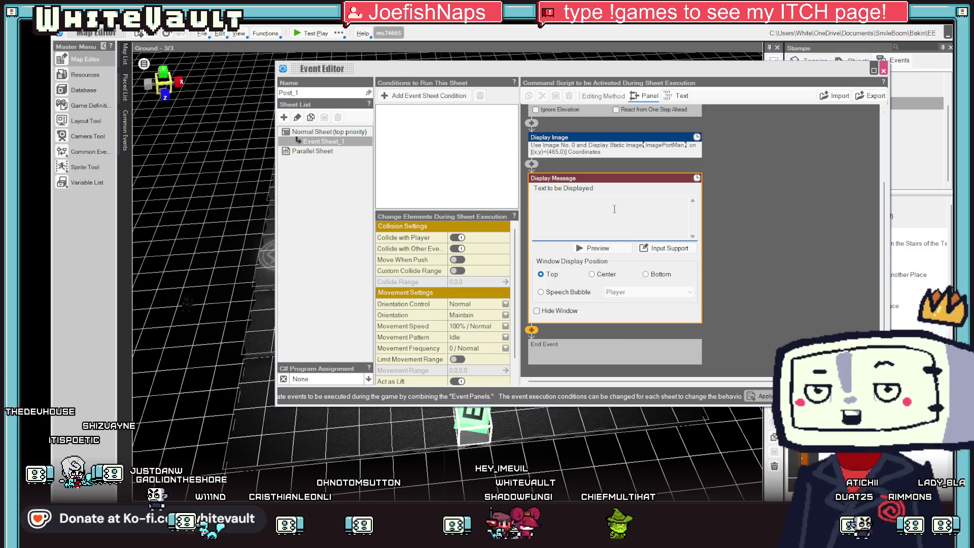
pyautogui.write('hello')
pyautogui.press('Return')
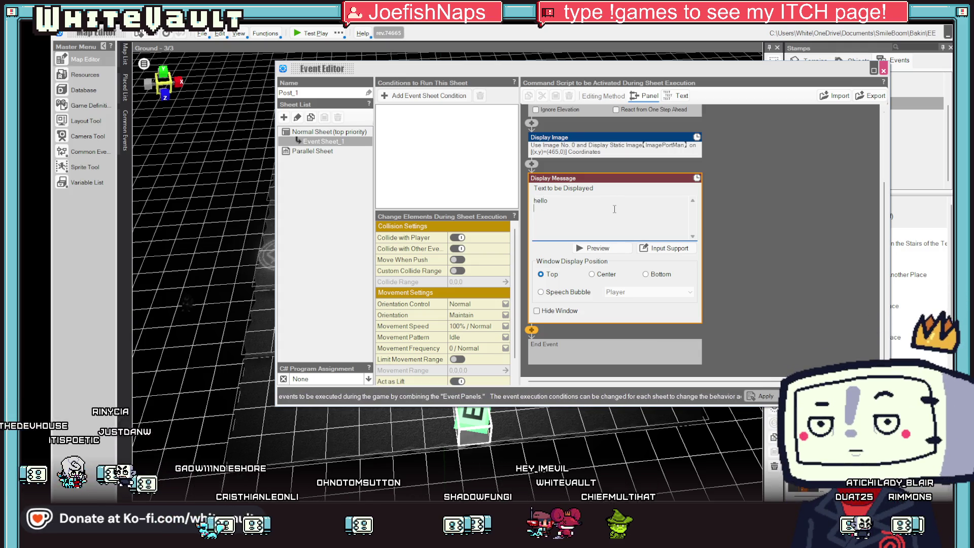
pyautogui.click(750, 188)
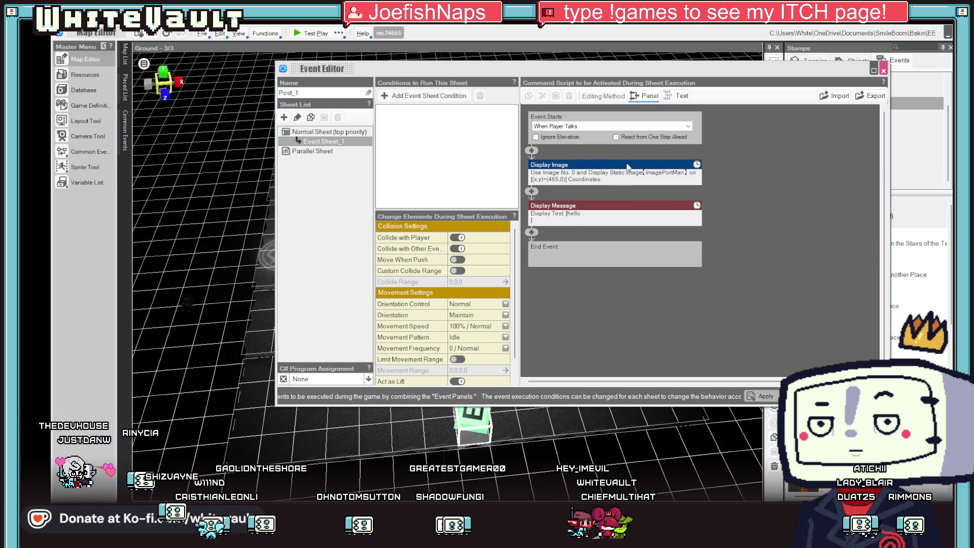
# - Insert a Delete Image command fading out image 1, then start a test play
pyautogui.rightClick(628, 167)
pyautogui.click(642, 168)
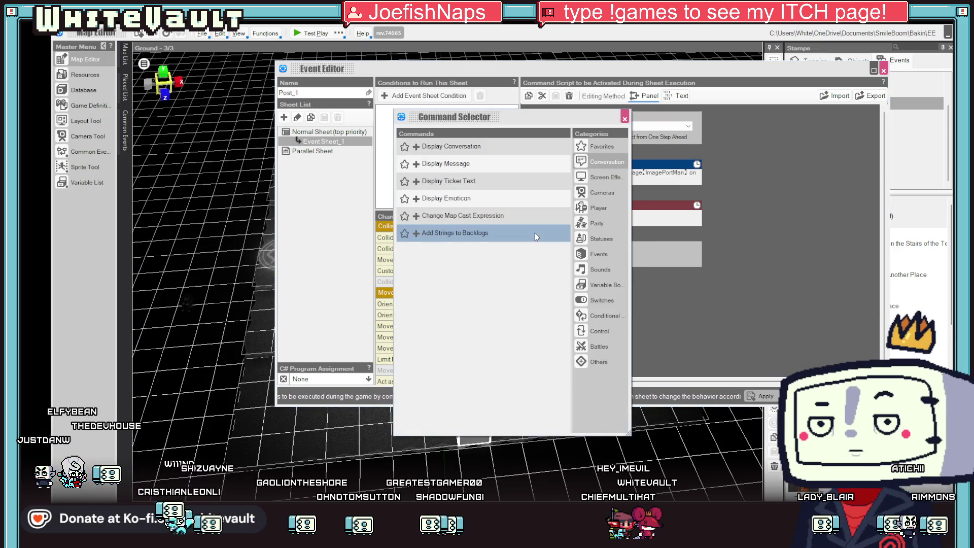
pyautogui.click(596, 178)
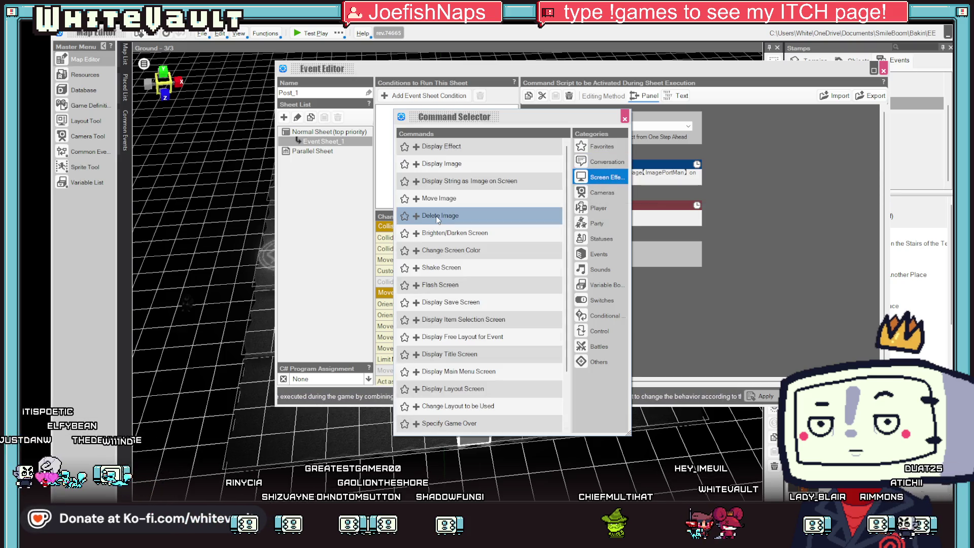
pyautogui.doubleClick(443, 218)
pyautogui.click(555, 282)
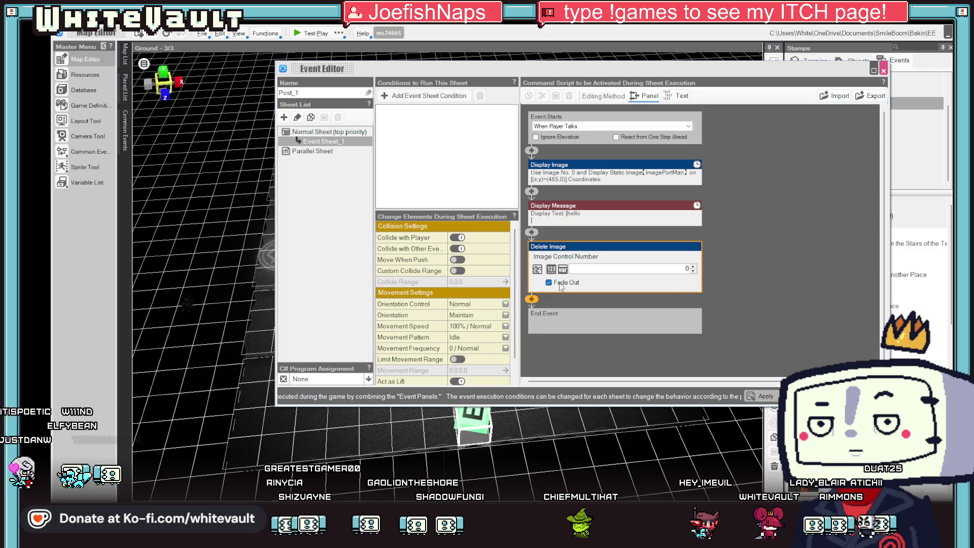
pyautogui.click(609, 173)
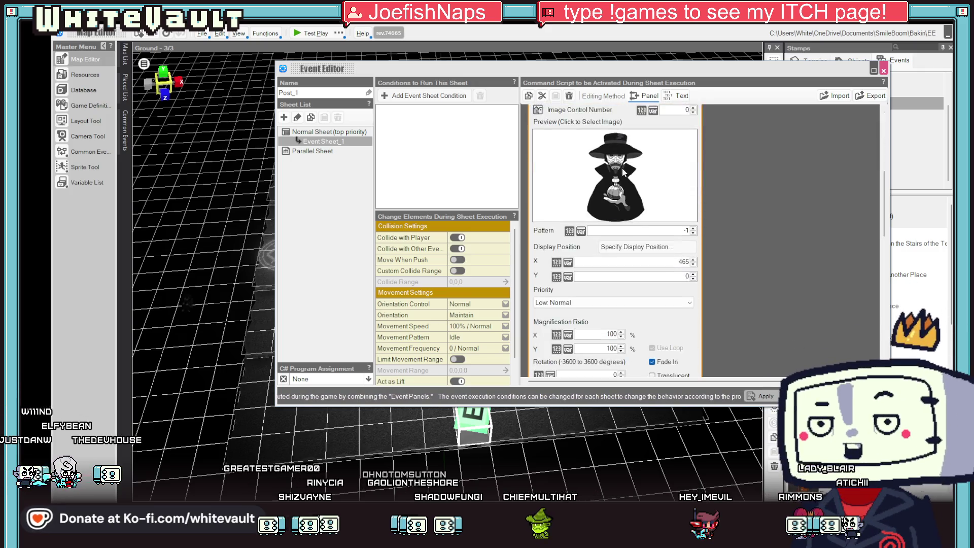
pyautogui.scroll(-2, 680, 231)
pyautogui.scroll(1, 681, 231)
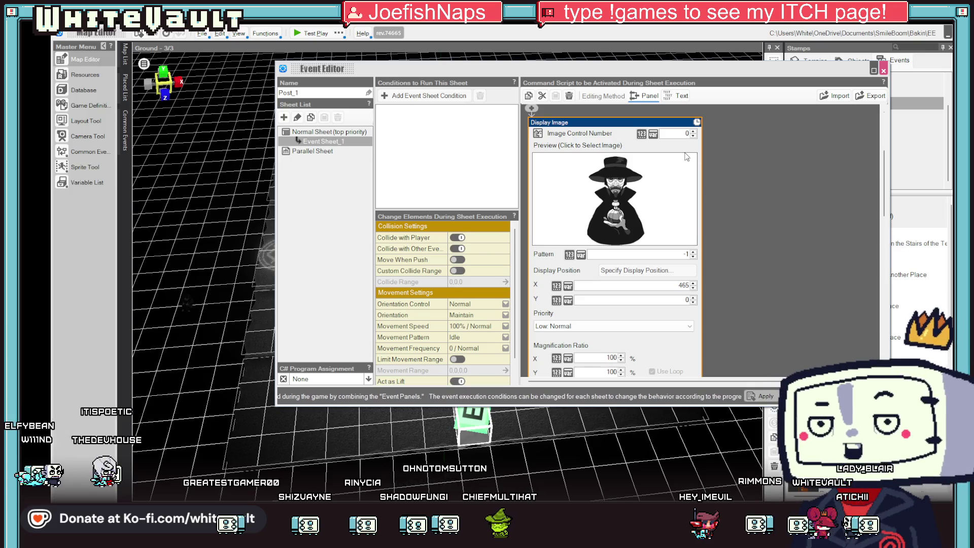
pyautogui.click(760, 171)
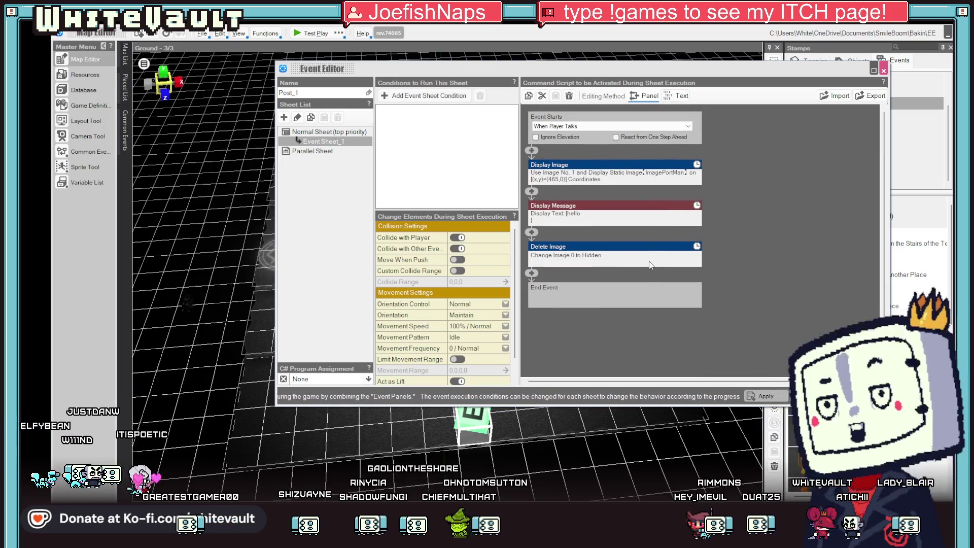
pyautogui.click(698, 256)
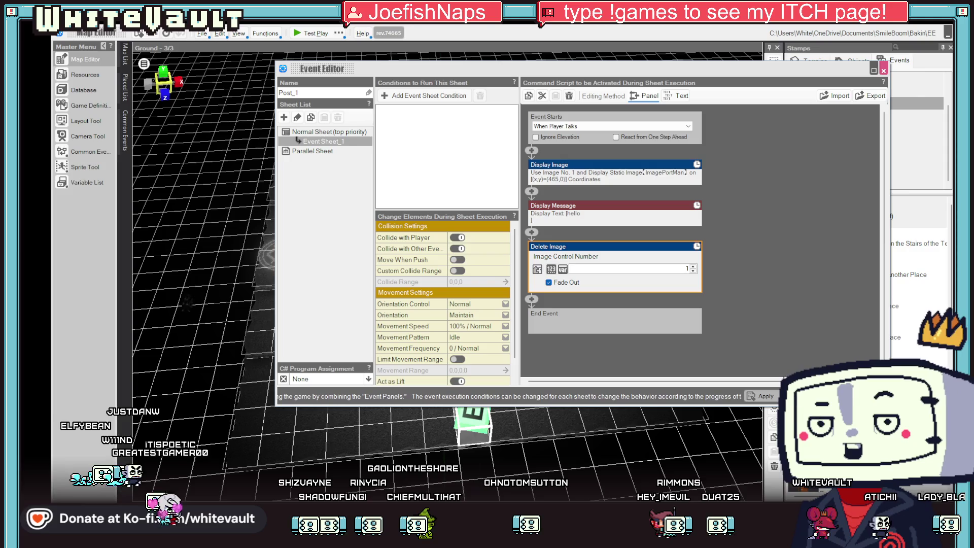
pyautogui.press('Escape')
pyautogui.click(311, 35)
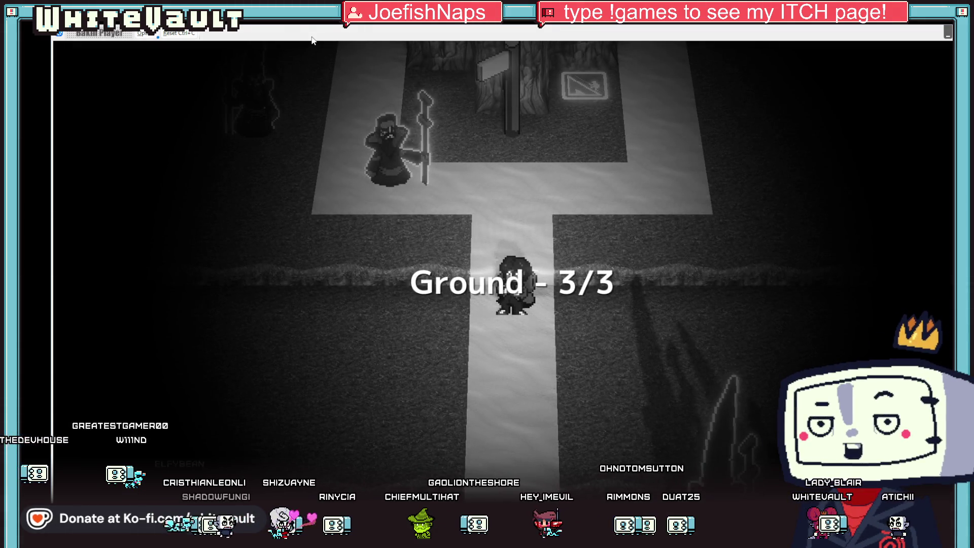
# - Walk to the post, talk to see the portrait with 'hello', then end test play
pyautogui.press('Up')
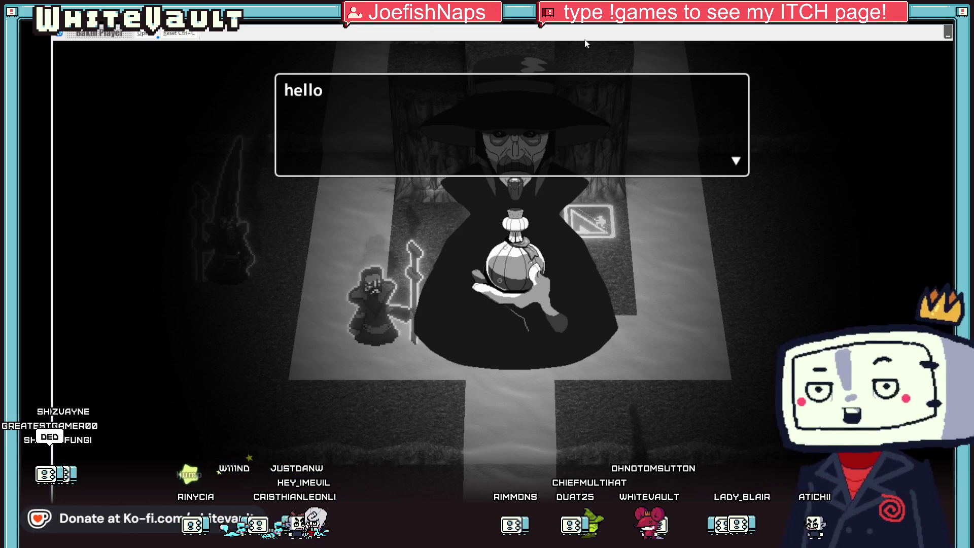
pyautogui.hotkey('alt', 'F4')
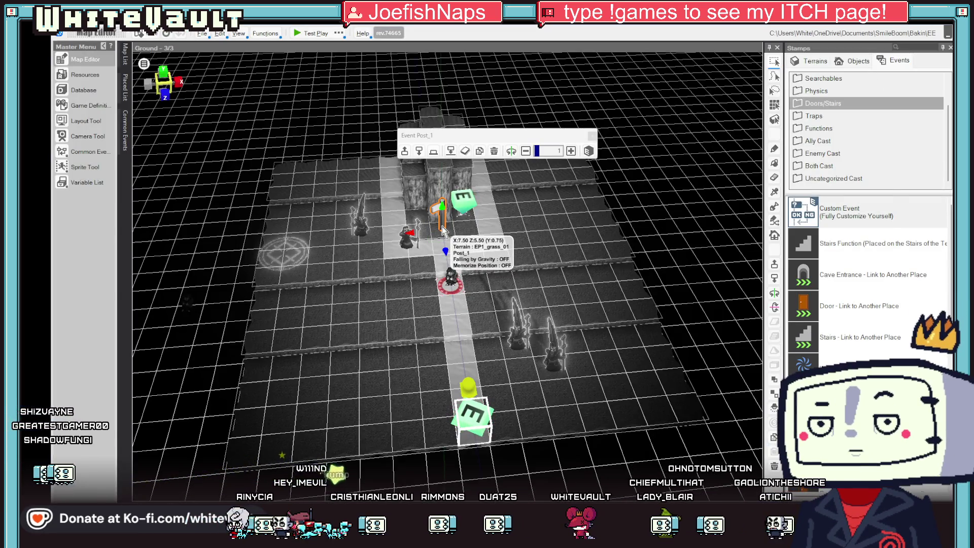
# - Check the Post_1 hello message settings and launch another test play
pyautogui.doubleClick(443, 231)
pyautogui.click(622, 208)
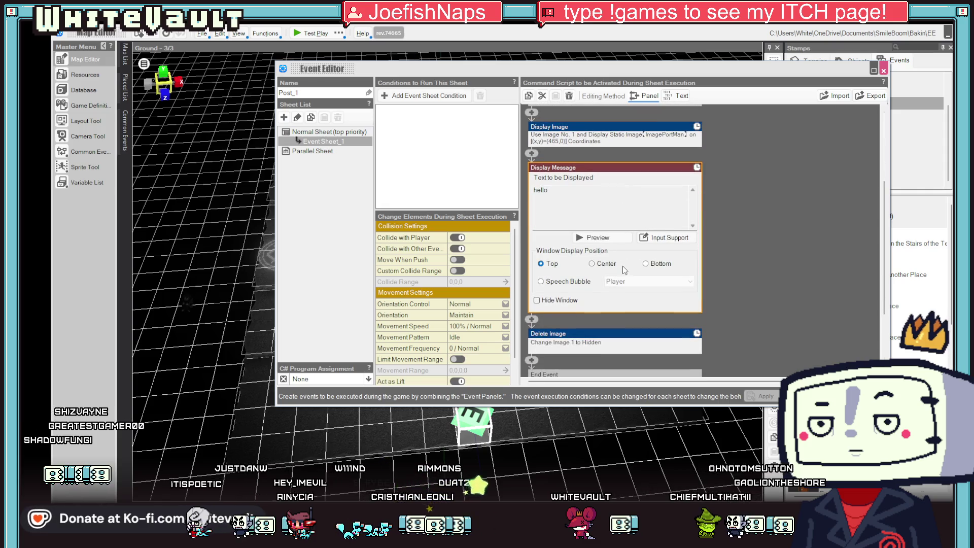
pyautogui.press('Escape')
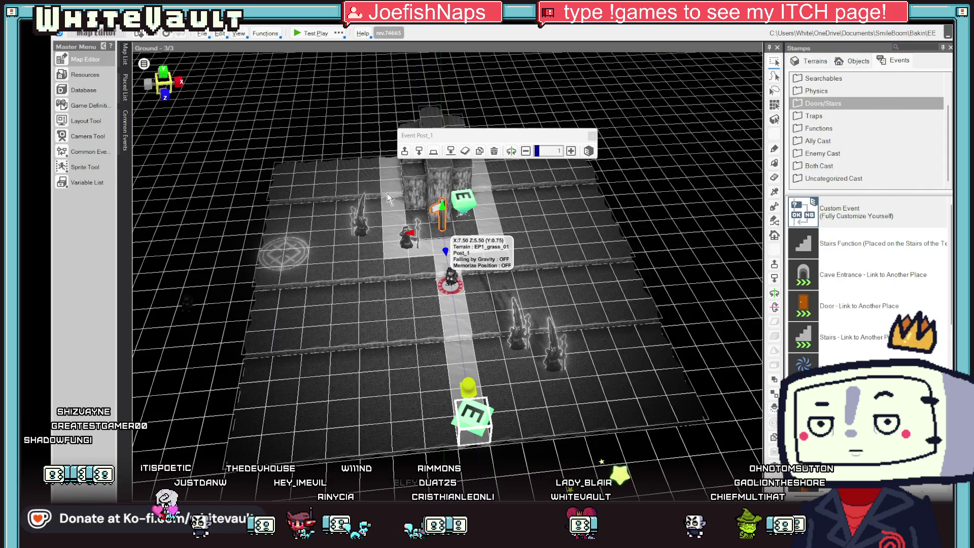
pyautogui.click(295, 37)
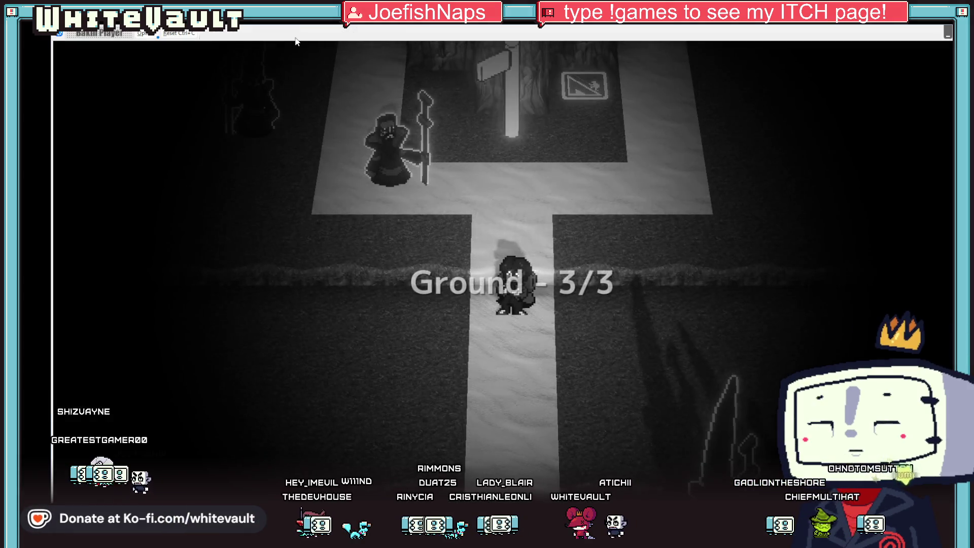
# - Walk to the event and talk to it to see the hat-man portrait say 'hello', then end test play
pyautogui.press('Up')
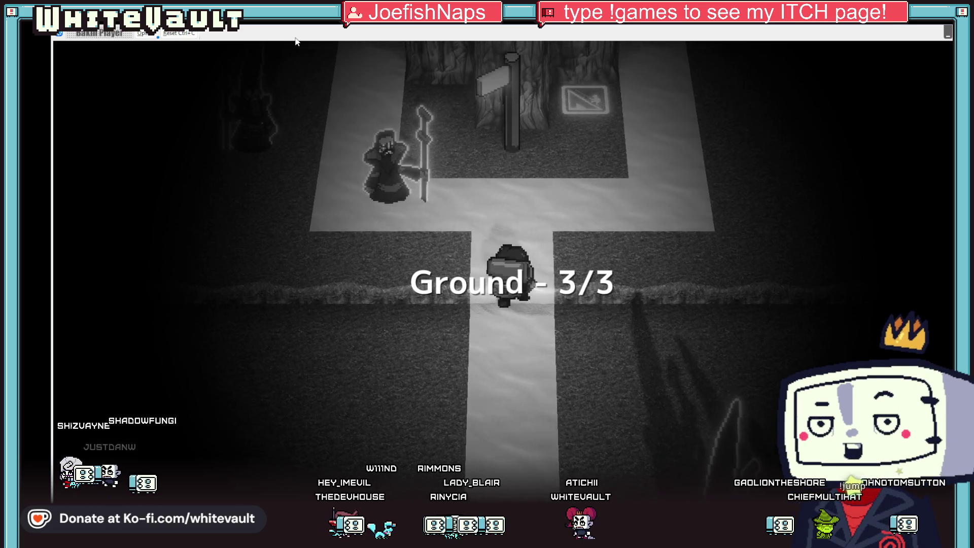
pyautogui.press('Down')
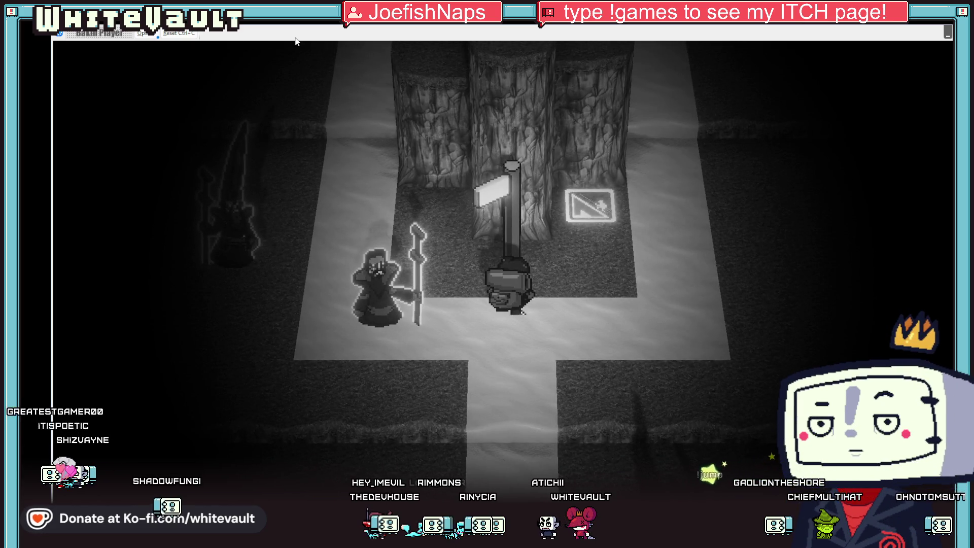
pyautogui.press('Return')
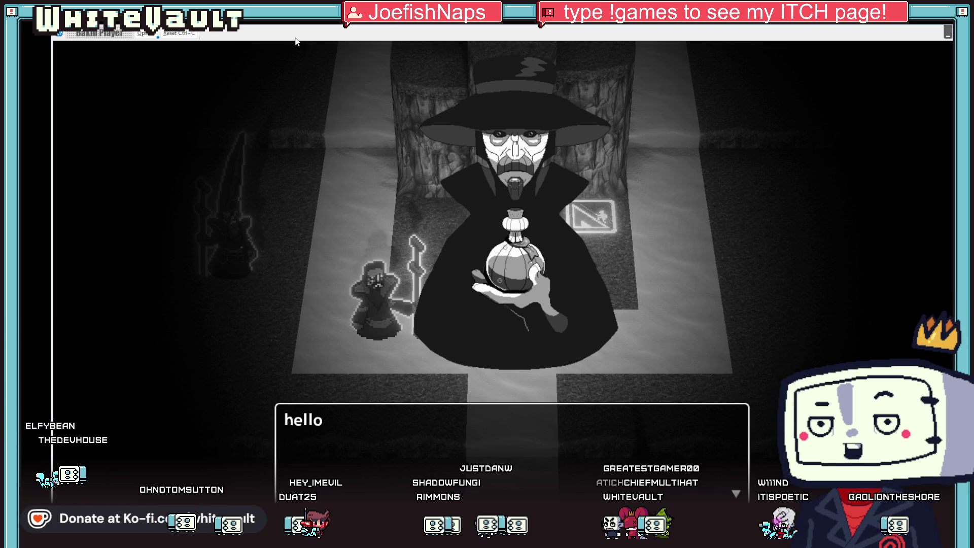
pyautogui.press('Escape')
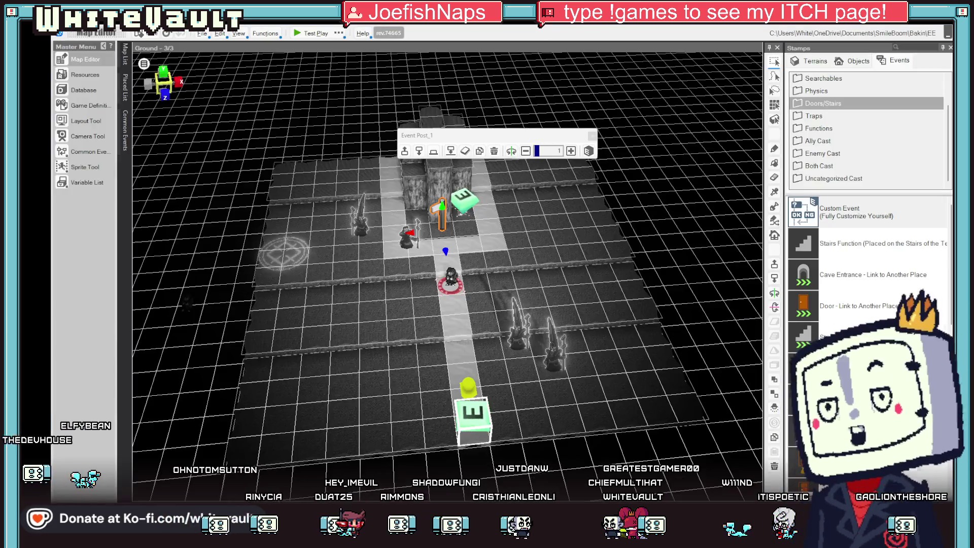
# - In Aseprite, select the transparent background and fill the dark grey hat and cloak areas black
pyautogui.hotkey('alt', 'Tab')
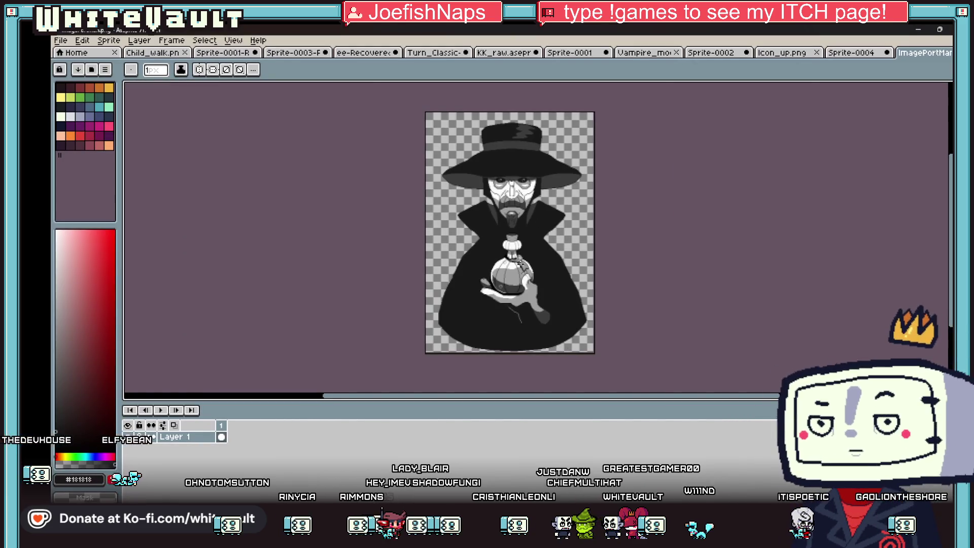
pyautogui.scroll(3, 486, 247)
pyautogui.scroll(1, 427, 353)
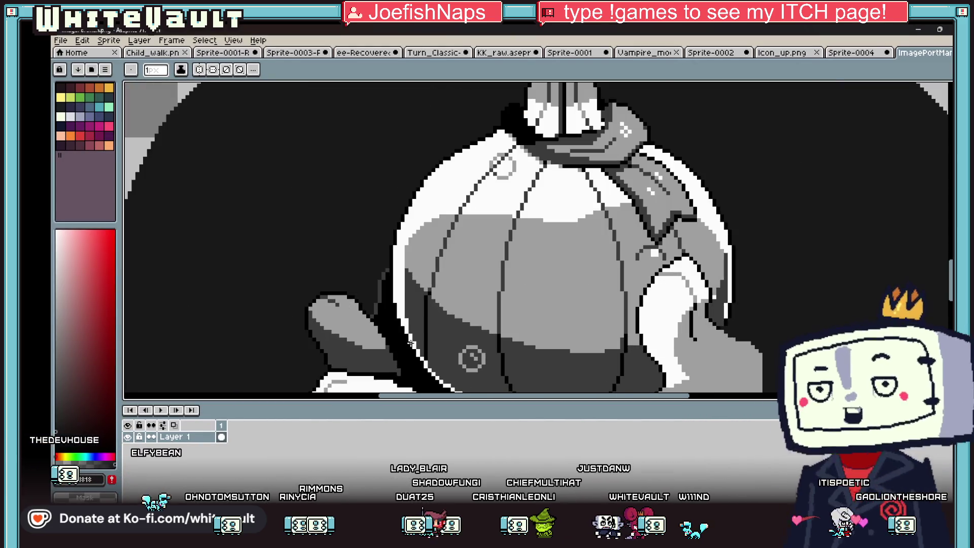
pyautogui.press('alt')
pyautogui.scroll(-5, 395, 203)
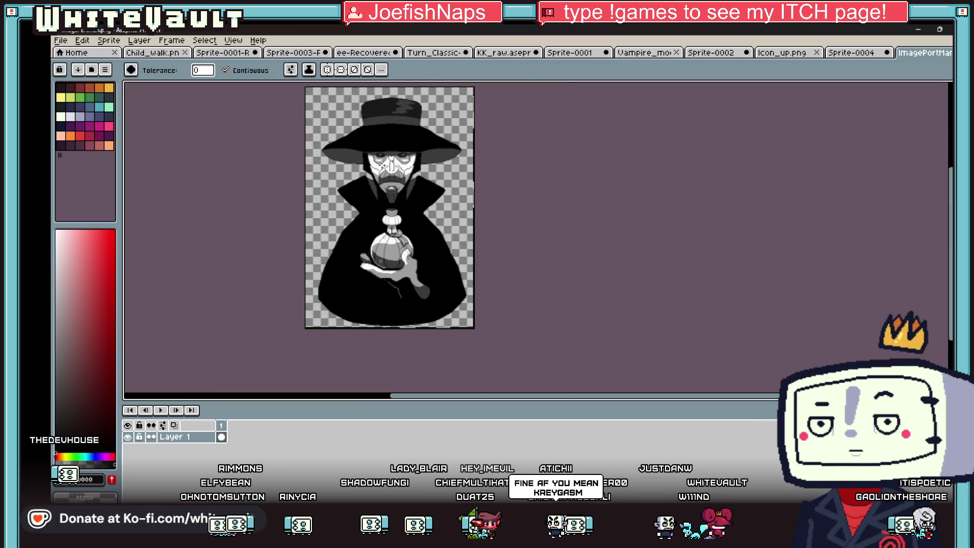
pyautogui.click(335, 101)
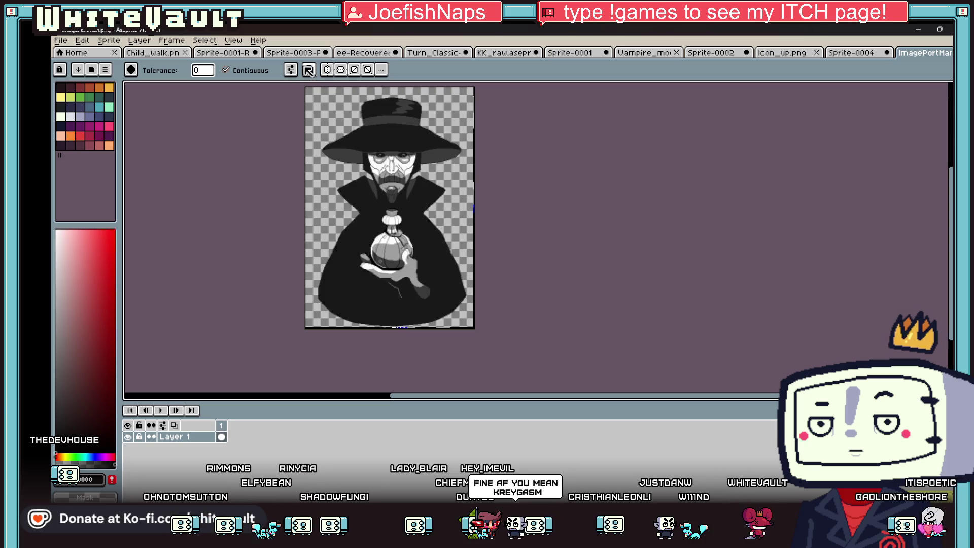
pyautogui.click(390, 136)
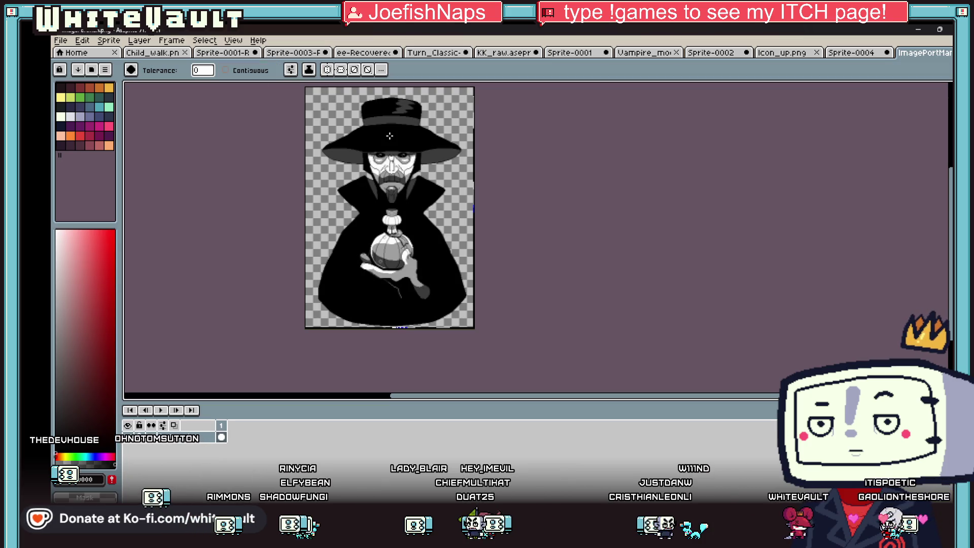
pyautogui.scroll(1, 389, 135)
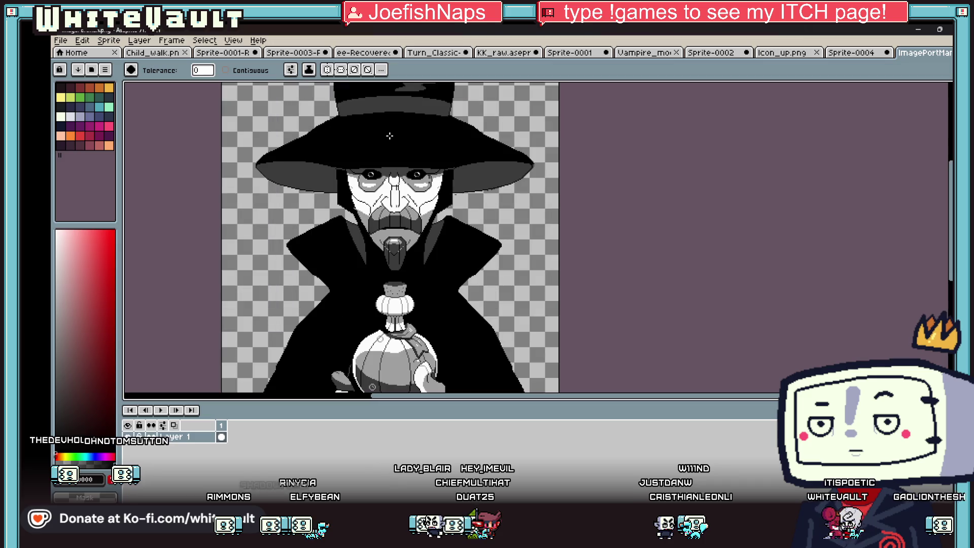
pyautogui.scroll(1, 394, 324)
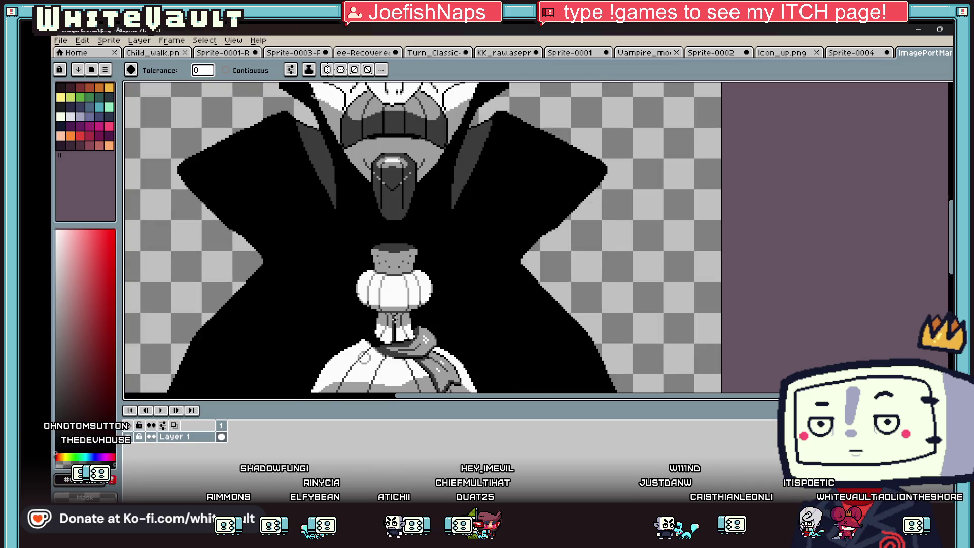
pyautogui.press('i')
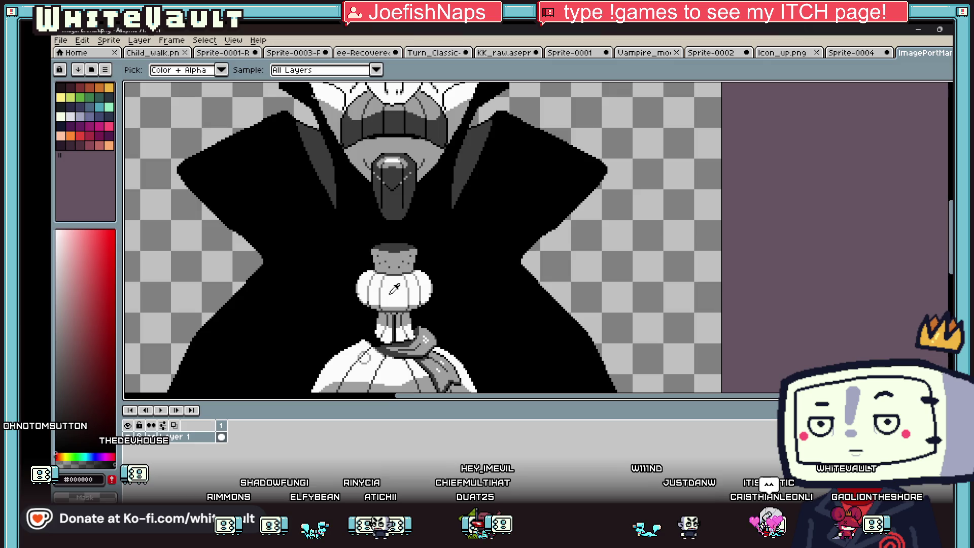
pyautogui.scroll(-2, 394, 289)
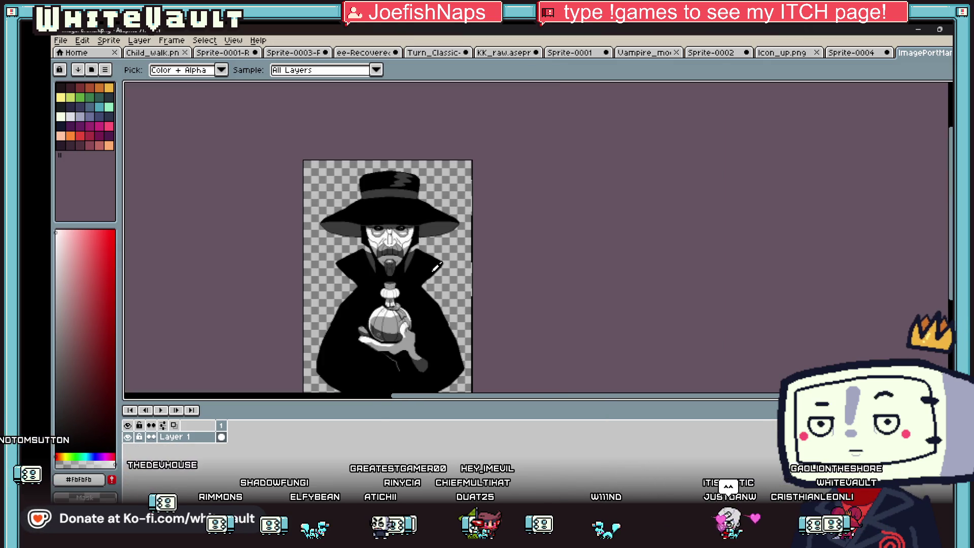
# - Apply a #fbfbfb outside outline around the whole hat-wearing figure
pyautogui.hotkey('shift', 'o')
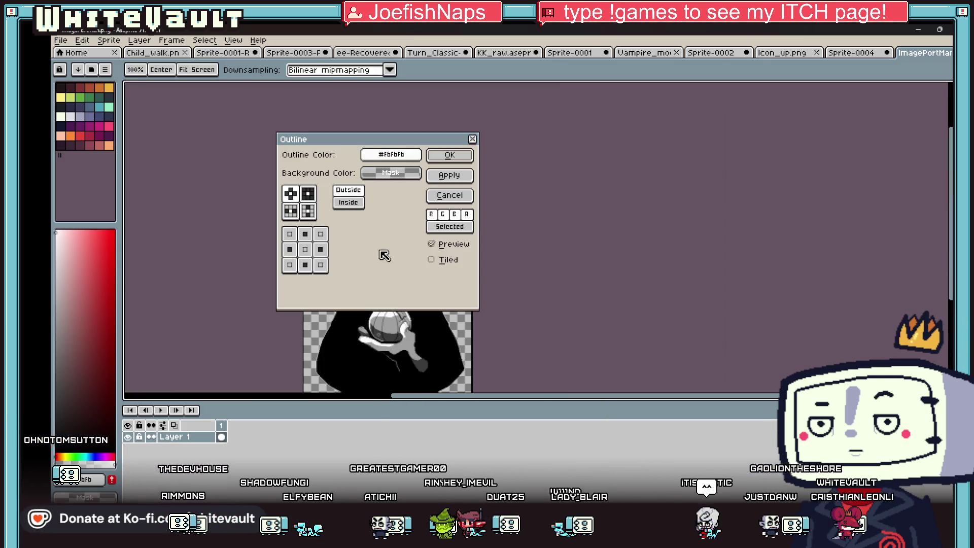
pyautogui.moveTo(329, 139); pyautogui.dragTo(598, 179)
pyautogui.scroll(1, 458, 243)
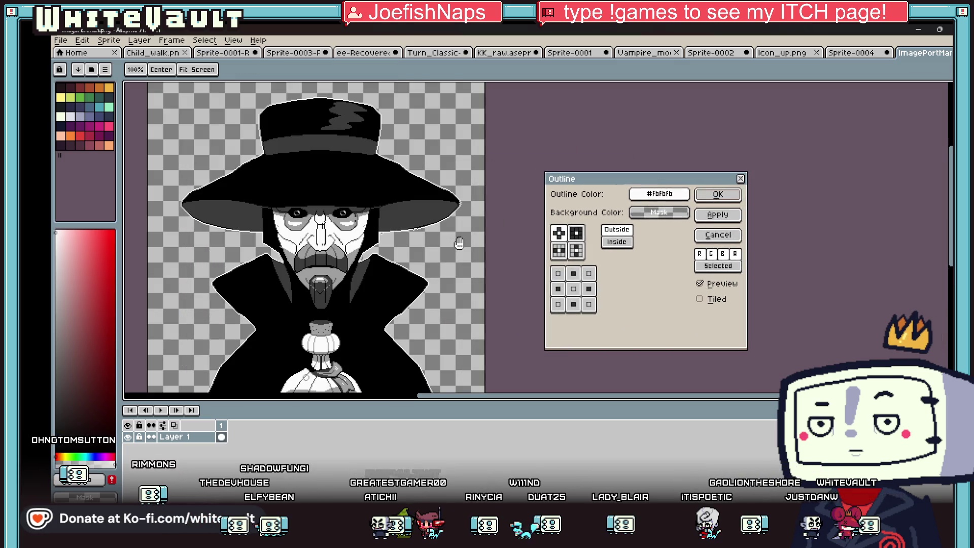
pyautogui.scroll(2, 411, 231)
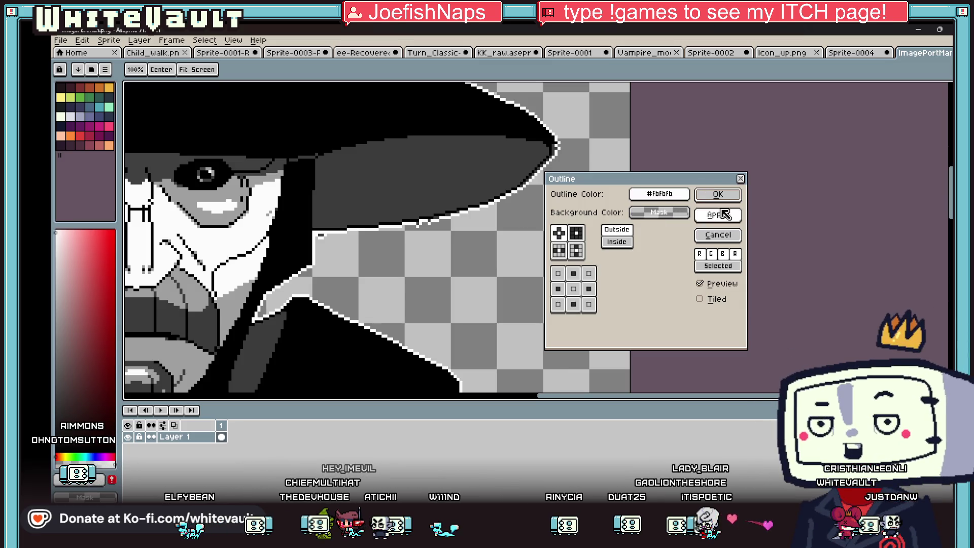
pyautogui.scroll(-2, 436, 247)
pyautogui.scroll(1, 368, 259)
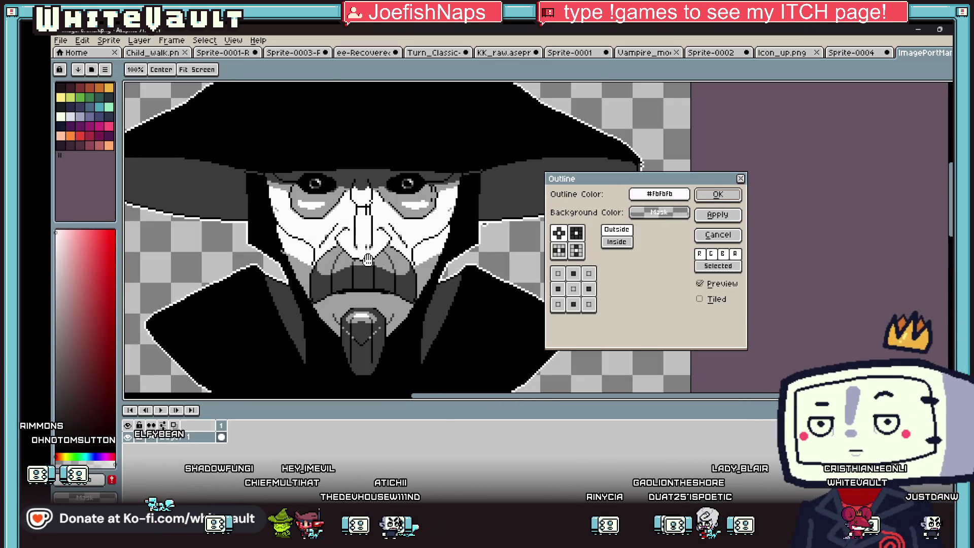
pyautogui.click(718, 195)
pyautogui.scroll(1, 483, 221)
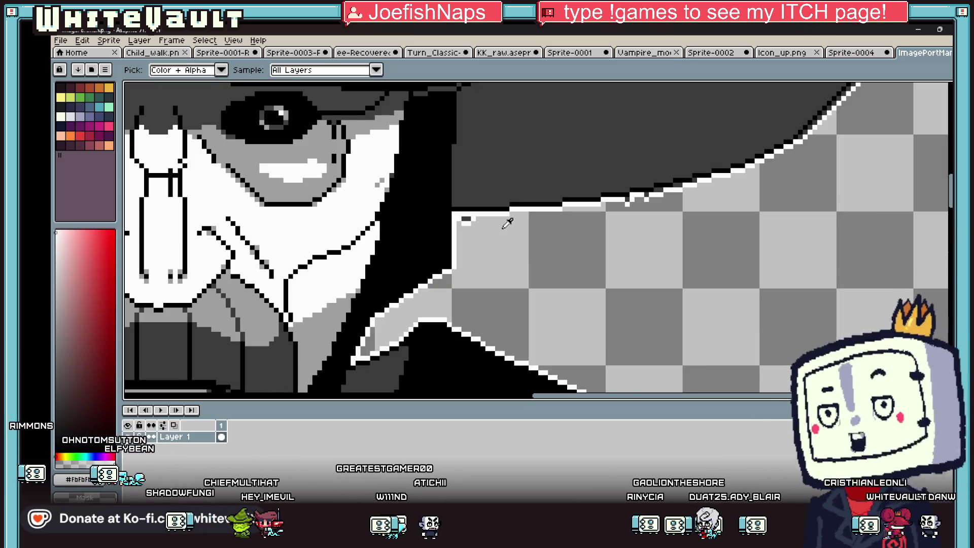
pyautogui.scroll(1, 451, 217)
# - Darken two pixels on the hat-brim edge with the Pencil
pyautogui.press('b')
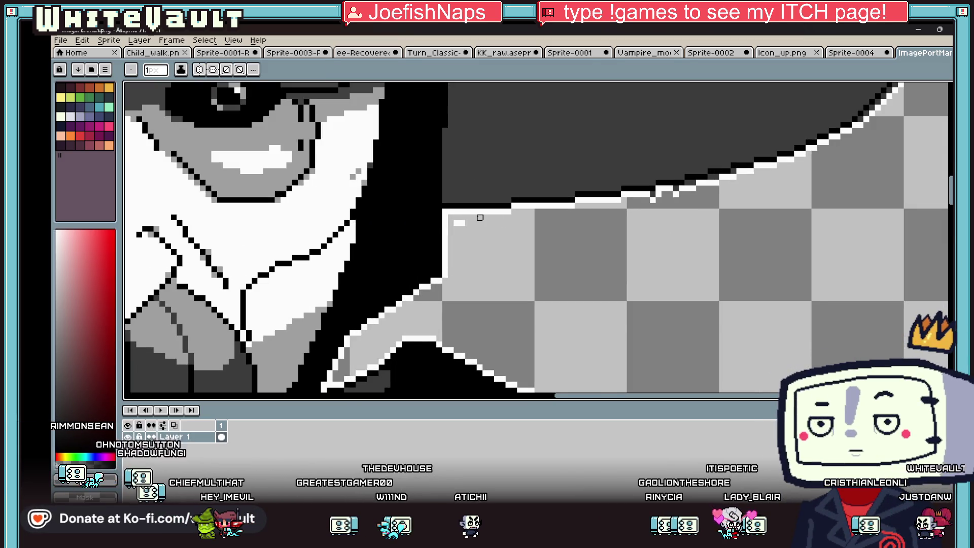
pyautogui.click(662, 194)
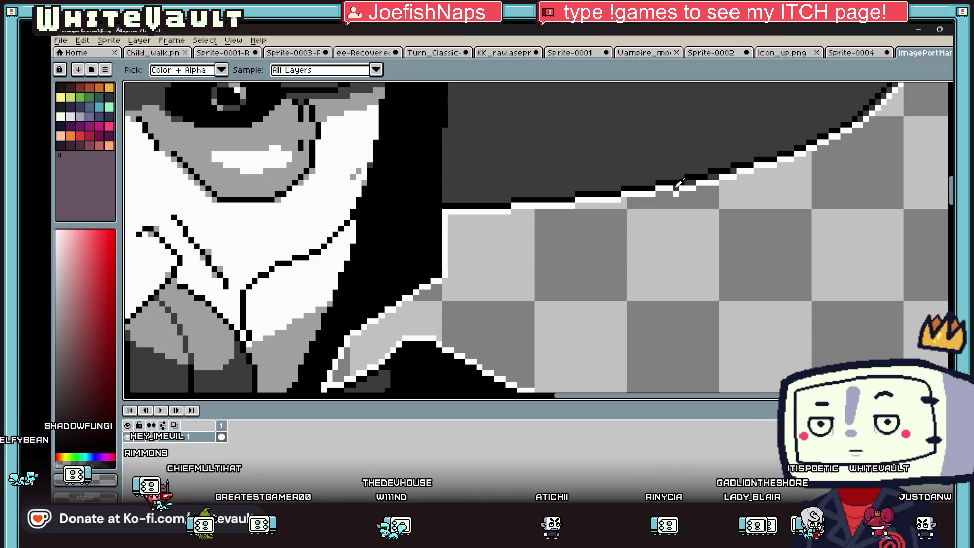
pyautogui.click(683, 183)
# - Repaint stair-step pixels along the brim outline in black, white and grey
pyautogui.scroll(-3, 688, 201)
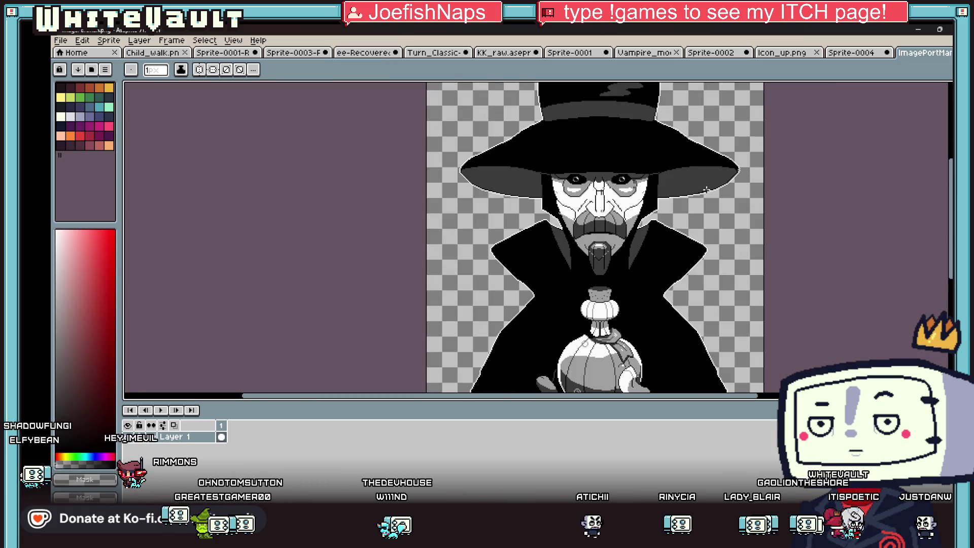
pyautogui.scroll(2, 710, 188)
pyautogui.scroll(-1, 713, 187)
pyautogui.scroll(4, 712, 186)
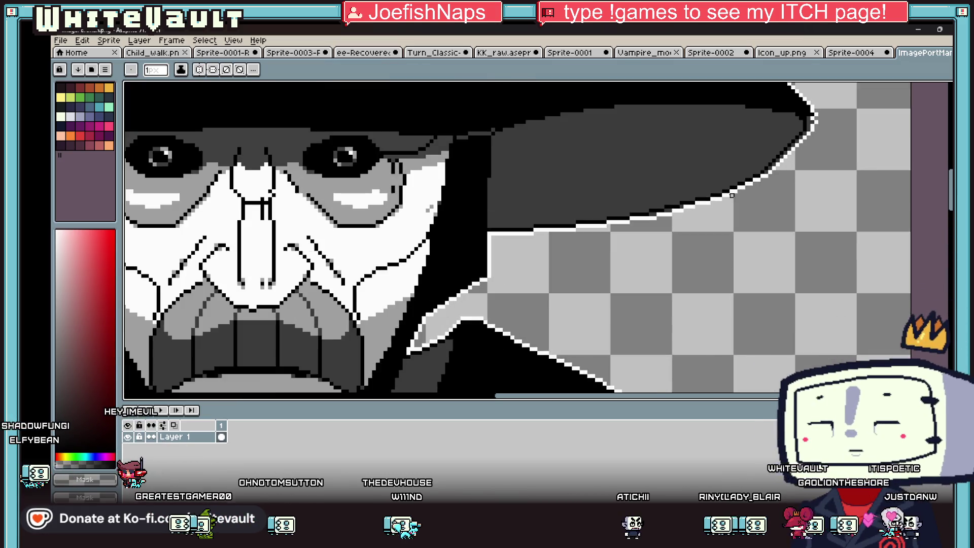
pyautogui.click(586, 226)
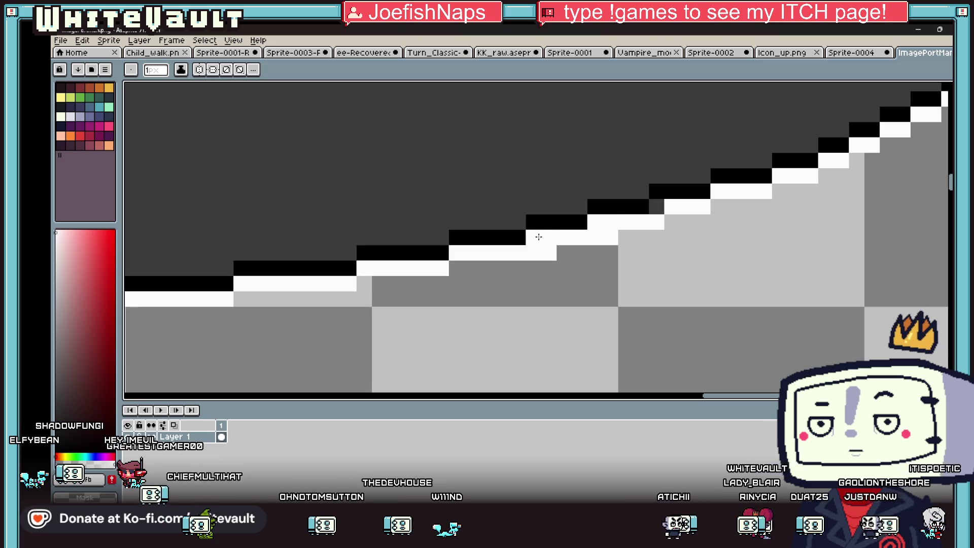
pyautogui.click(657, 207)
pyautogui.click(542, 238)
pyautogui.click(596, 238)
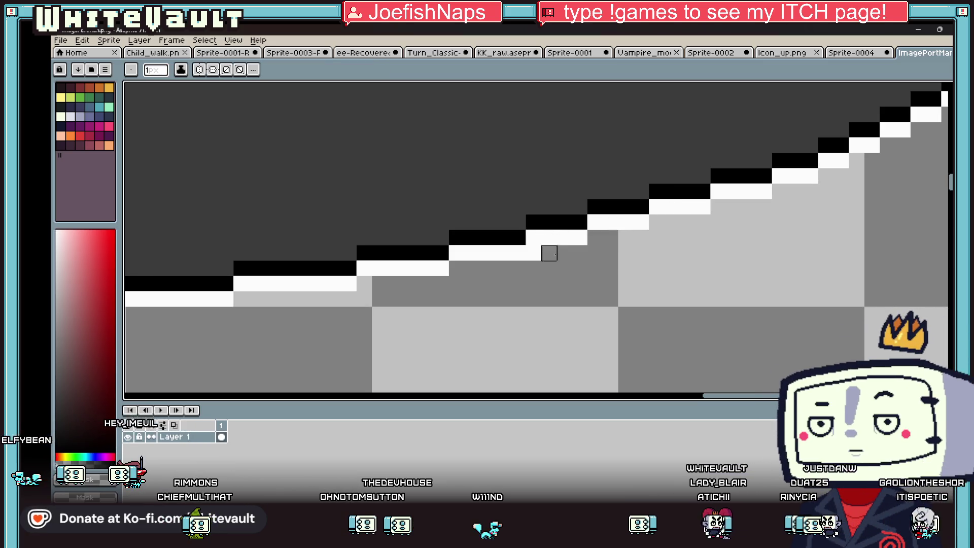
# - Extend the white outline down the brim tip, replacing stray grey pixels
pyautogui.scroll(-3, 578, 253)
pyautogui.scroll(3, 713, 152)
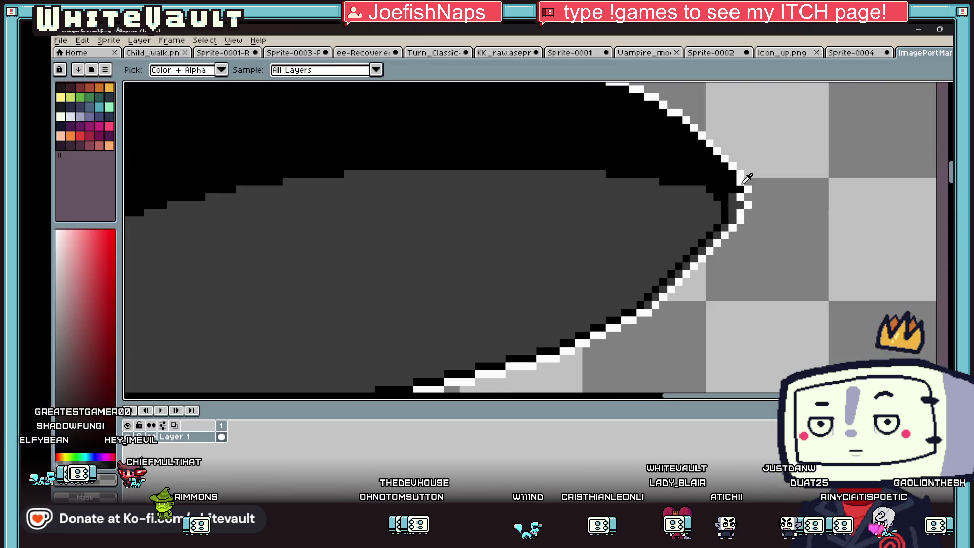
pyautogui.moveTo(749, 182); pyautogui.dragTo(748, 198)
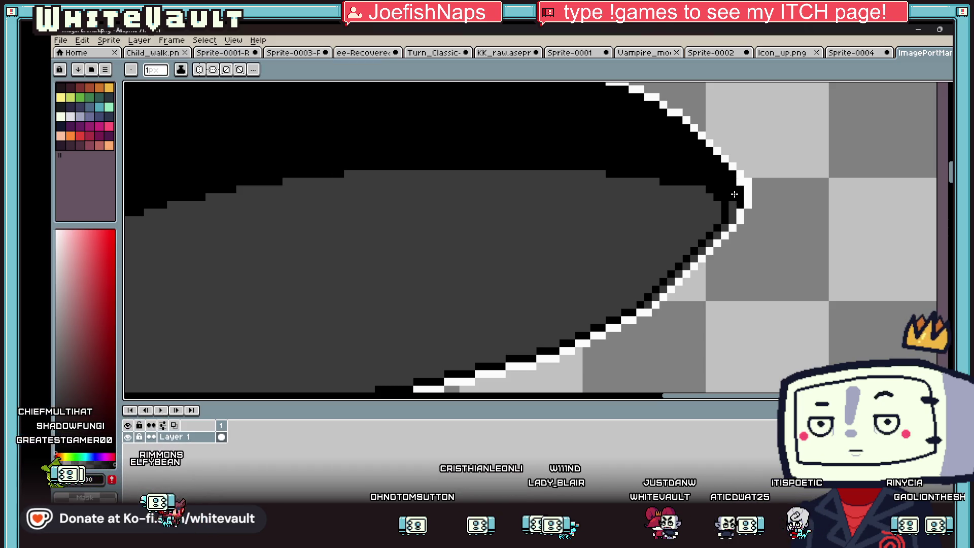
pyautogui.scroll(-4, 734, 194)
pyautogui.scroll(4, 735, 204)
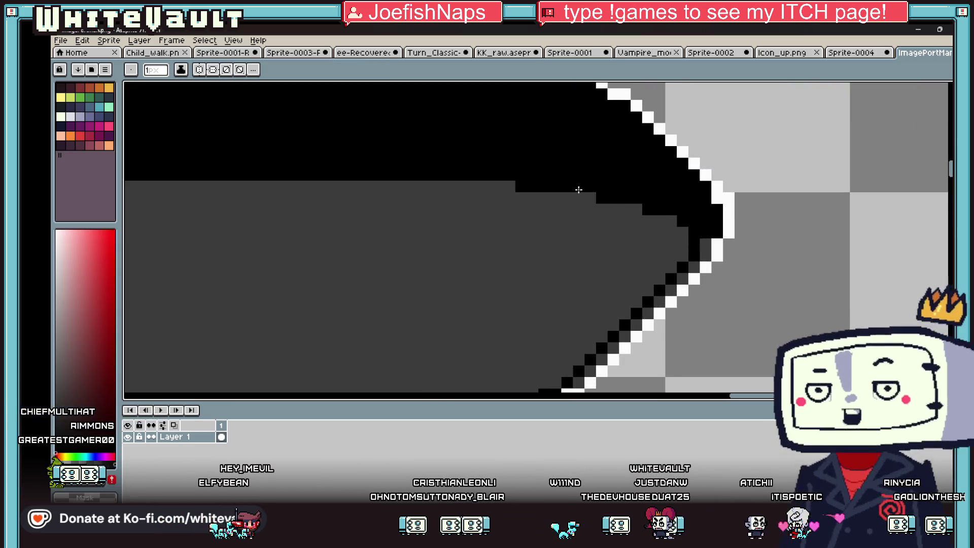
pyautogui.scroll(-2, 611, 219)
pyautogui.scroll(-2, 612, 220)
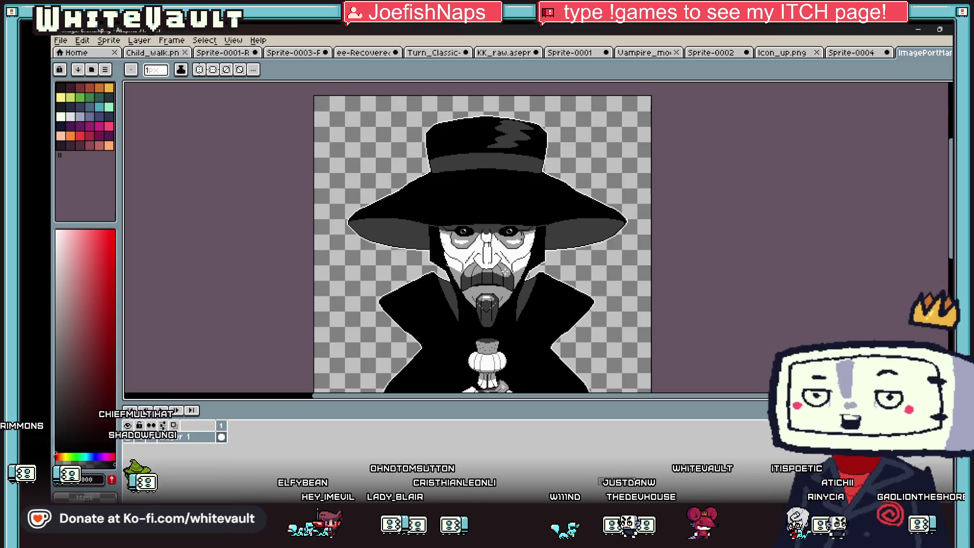
# - Run an inside Outline pass with the mask colour to trim the figure's outer edge
pyautogui.press('i')
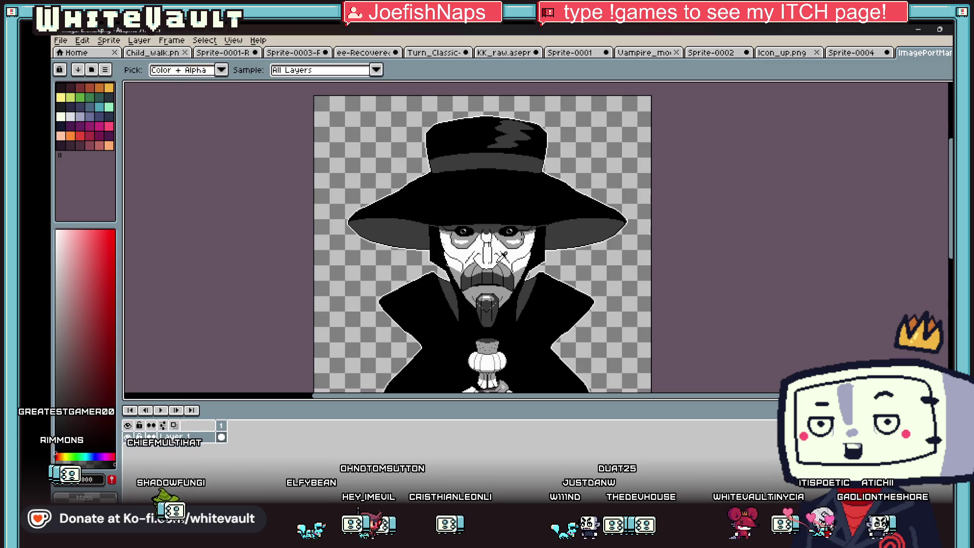
pyautogui.scroll(4, 431, 233)
pyautogui.press('b')
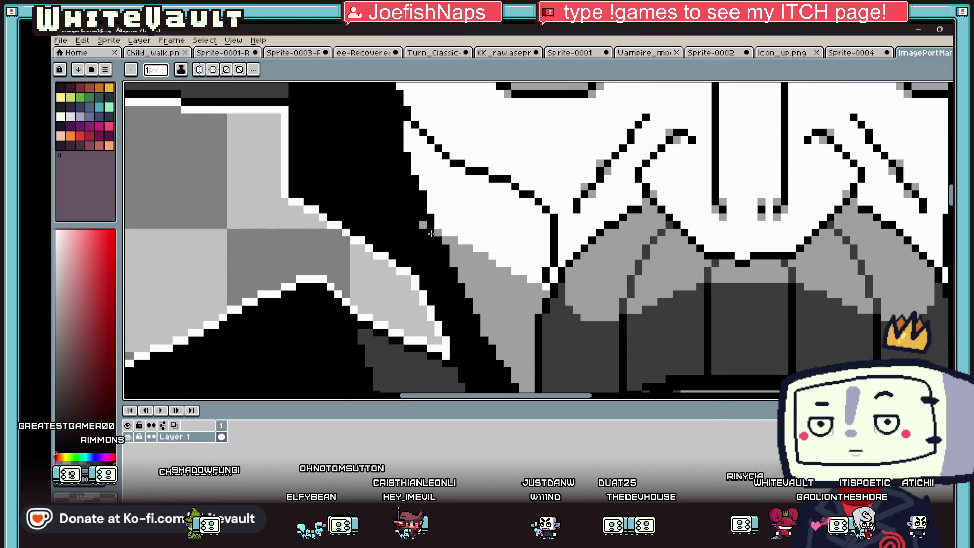
pyautogui.scroll(-4, 462, 248)
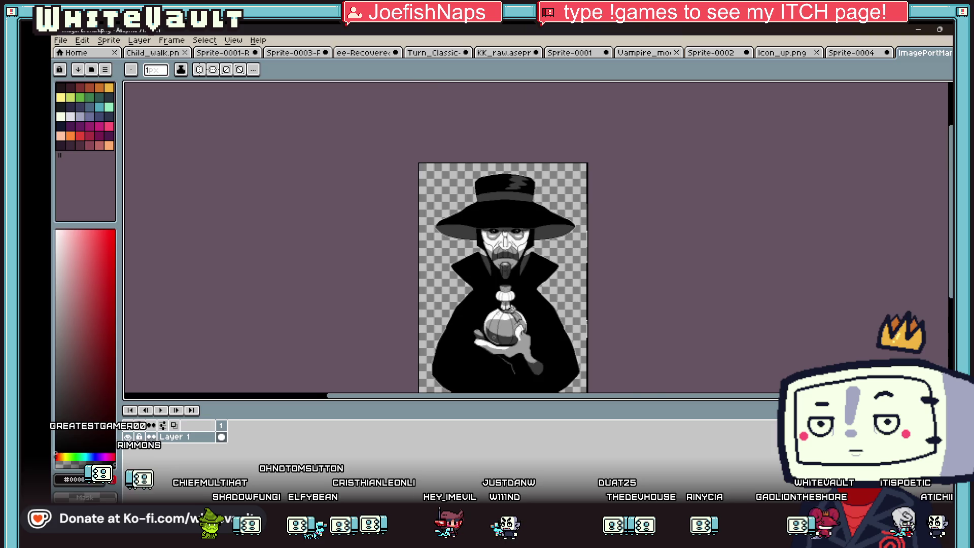
pyautogui.scroll(2, 512, 309)
pyautogui.scroll(-2, 564, 308)
pyautogui.scroll(6, 573, 325)
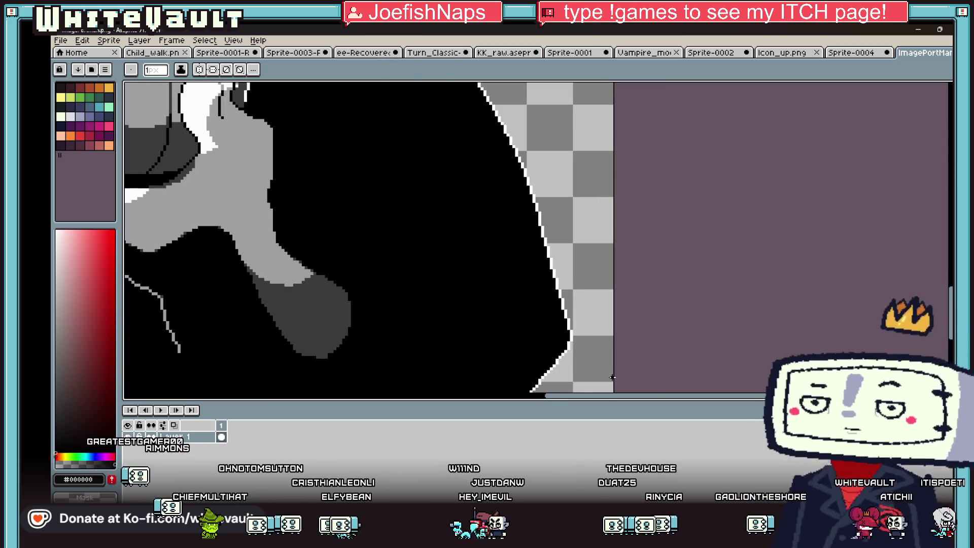
pyautogui.press('i')
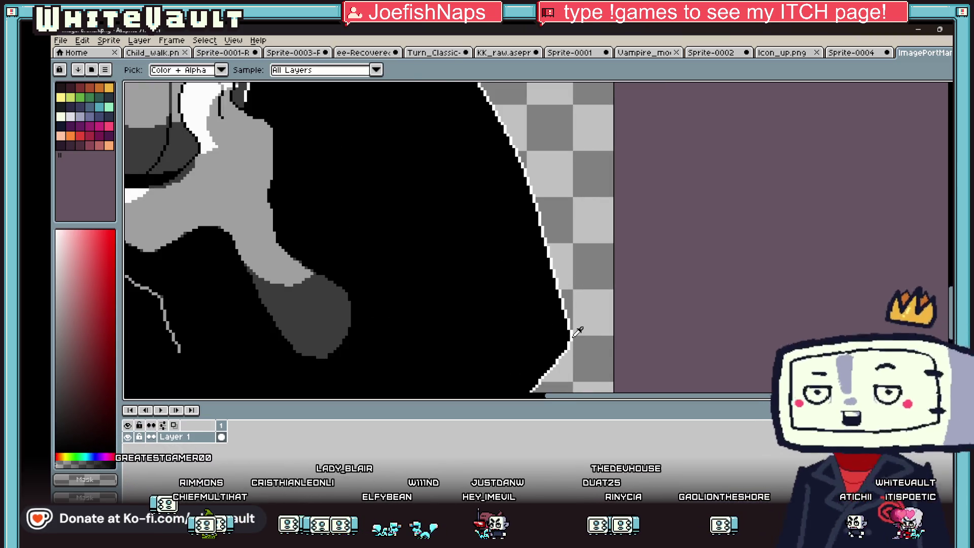
pyautogui.hotkey('shift', 'o')
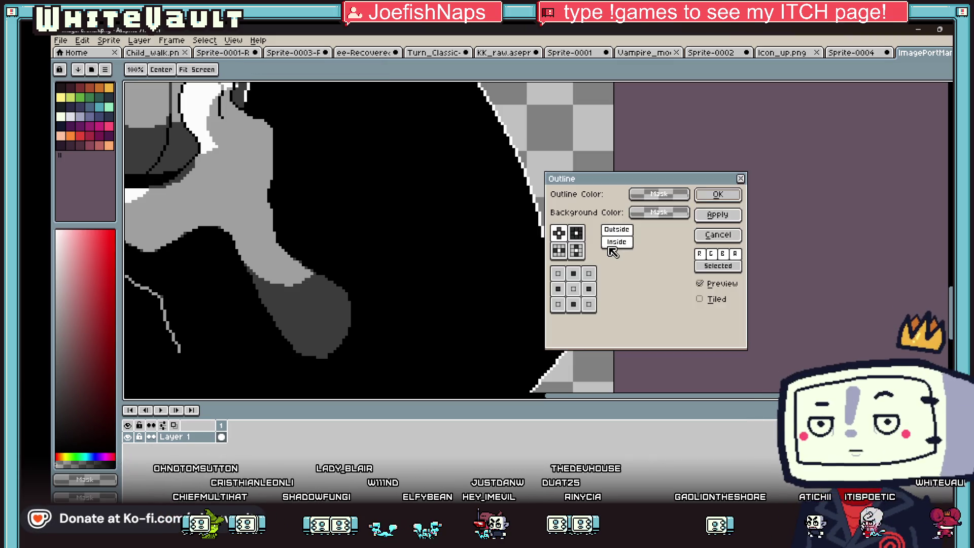
pyautogui.click(713, 193)
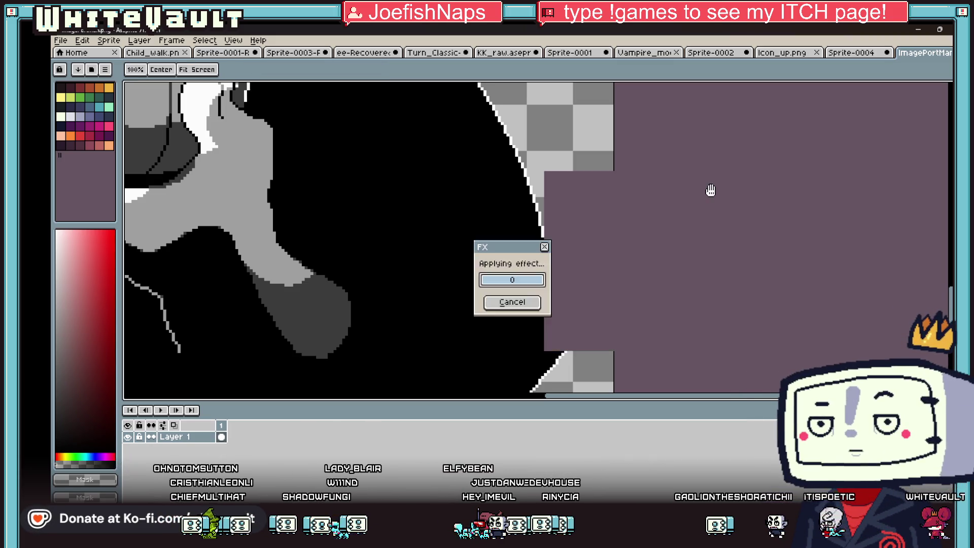
# - Apply a second transparent Outline pass with the top-right matrix cell enabled
pyautogui.scroll(-1, 596, 314)
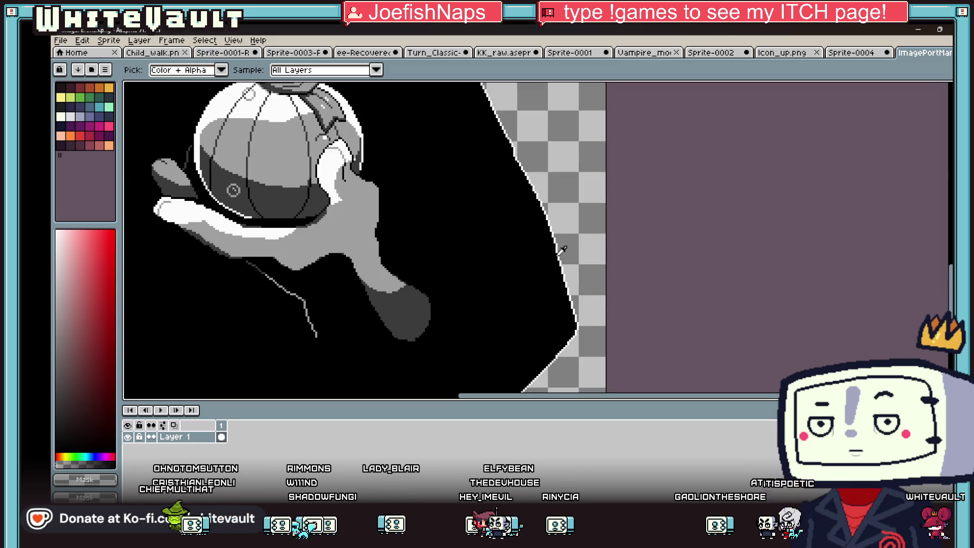
pyautogui.hotkey('shift', 'o')
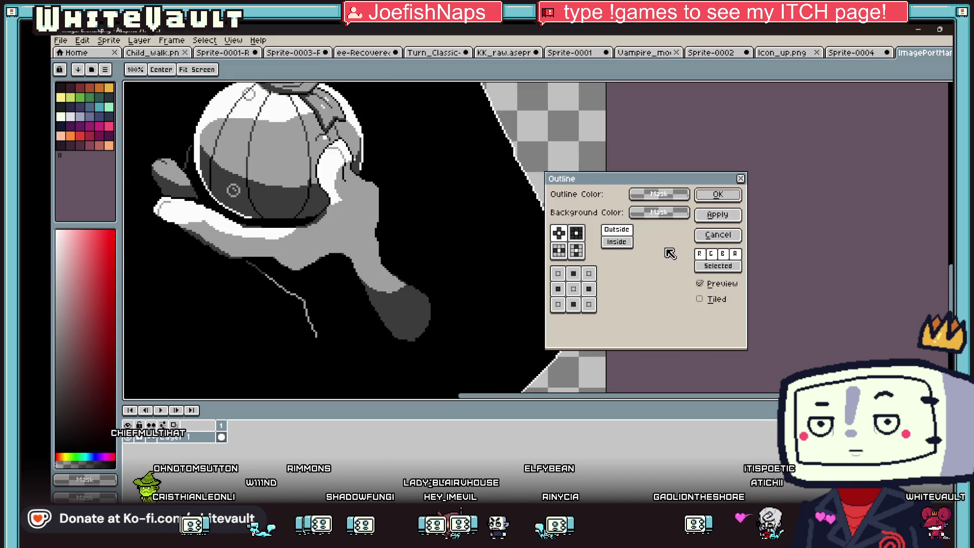
pyautogui.click(588, 275)
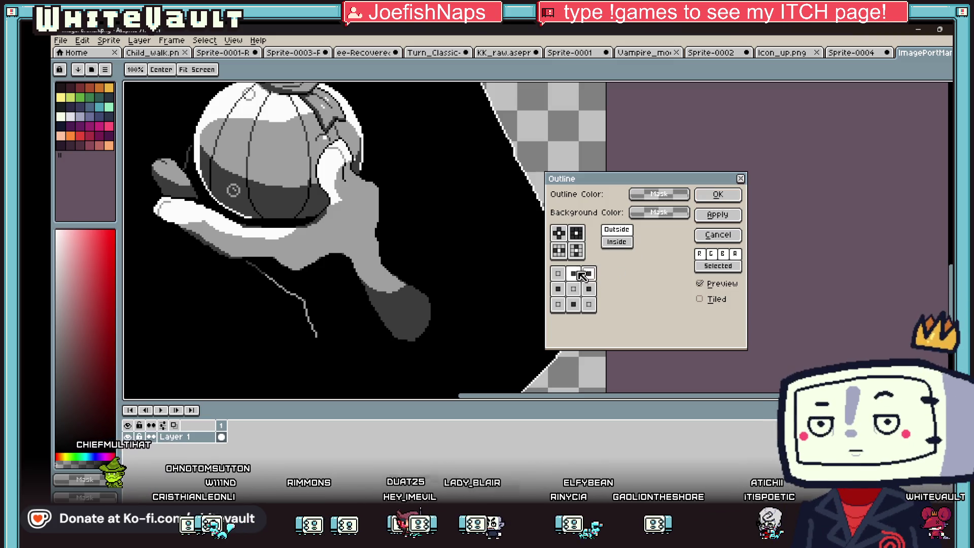
pyautogui.click(718, 195)
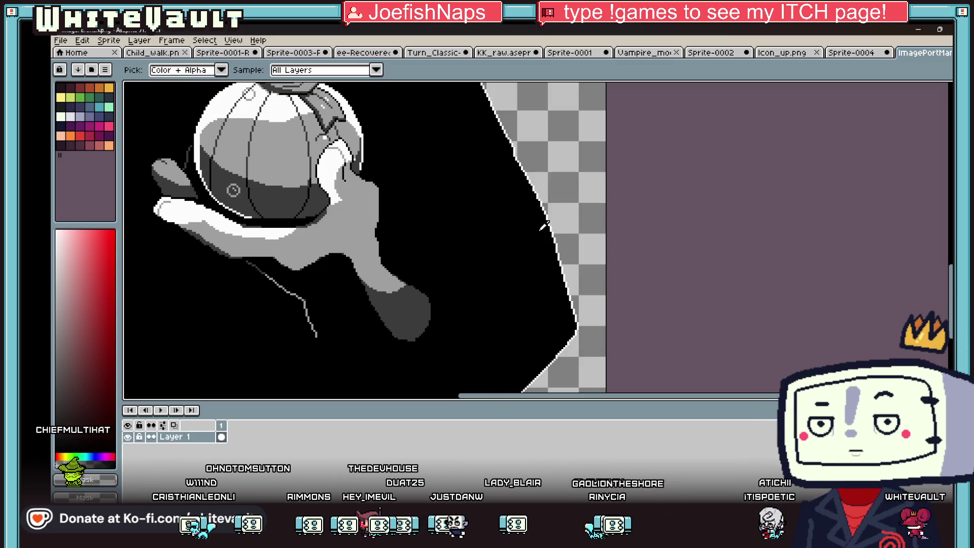
pyautogui.scroll(-4, 543, 226)
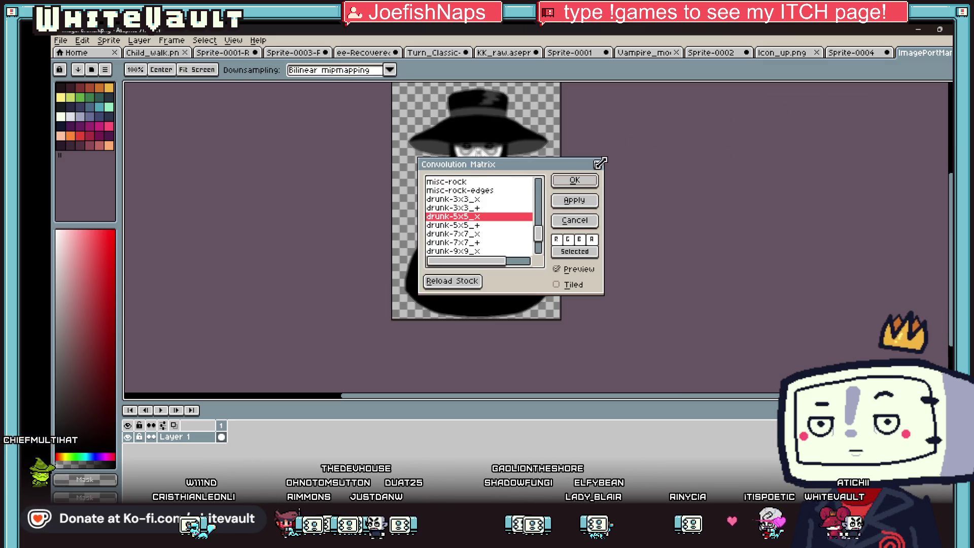
# - Cancel the Convolution Matrix and apply a near-white outline around the figure
pyautogui.click(594, 219)
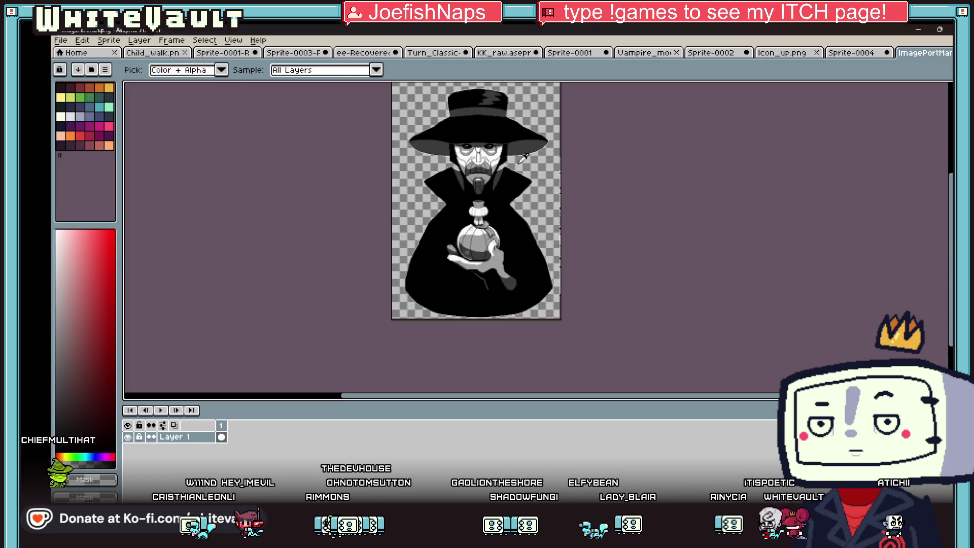
pyautogui.click(109, 106)
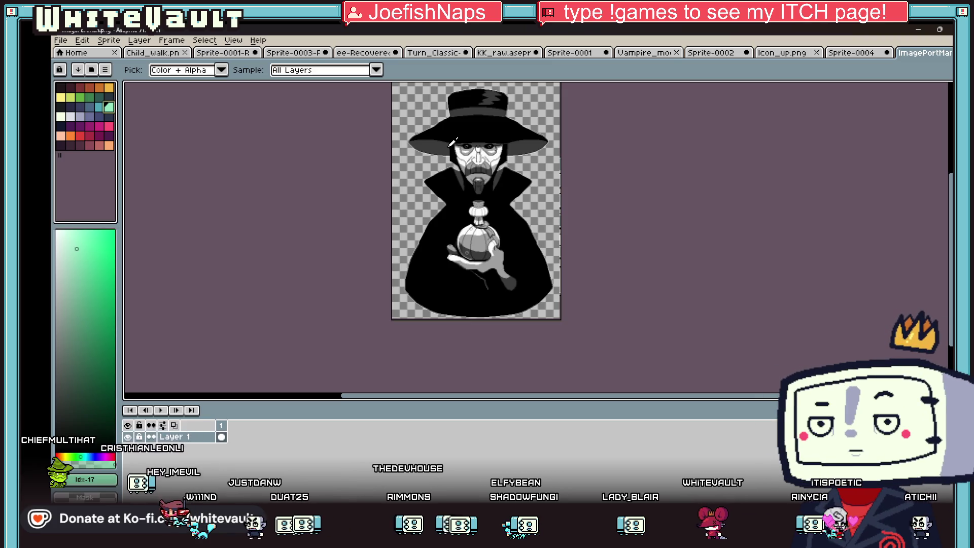
pyautogui.click(61, 230)
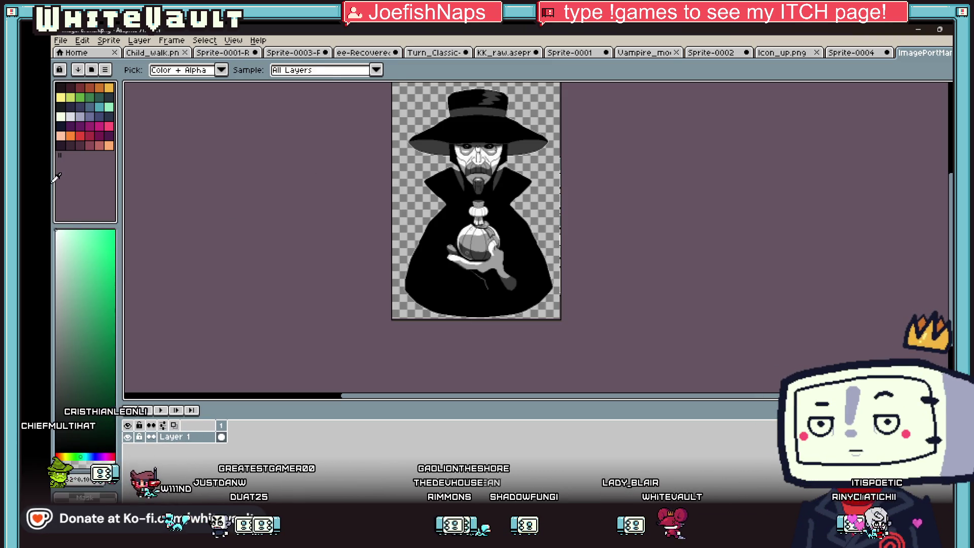
pyautogui.hotkey('shift', 'o')
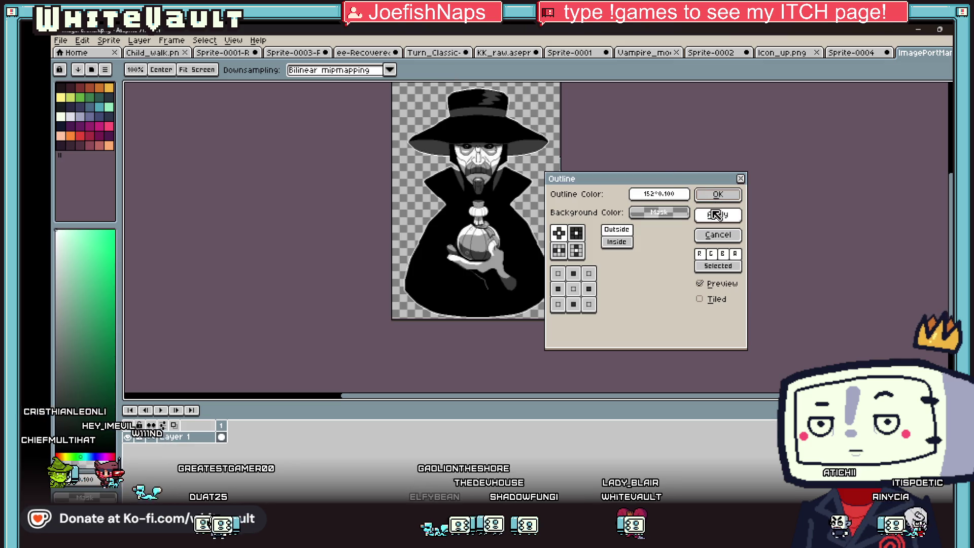
pyautogui.click(715, 214)
pyautogui.click(719, 196)
# - Save the outlined hat-man sprite
pyautogui.scroll(5, 550, 109)
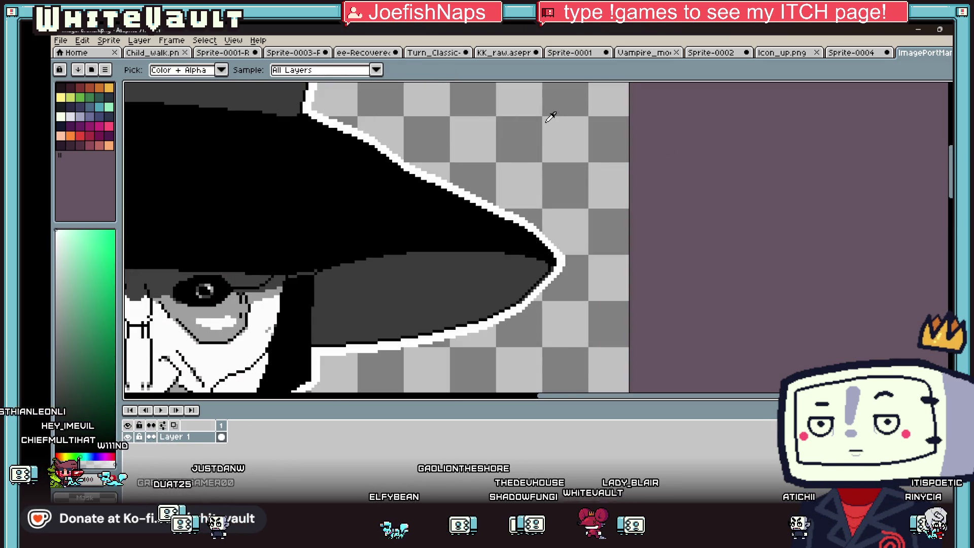
pyautogui.scroll(-1, 551, 131)
pyautogui.press('i')
pyautogui.scroll(-2, 551, 122)
pyautogui.scroll(1, 551, 122)
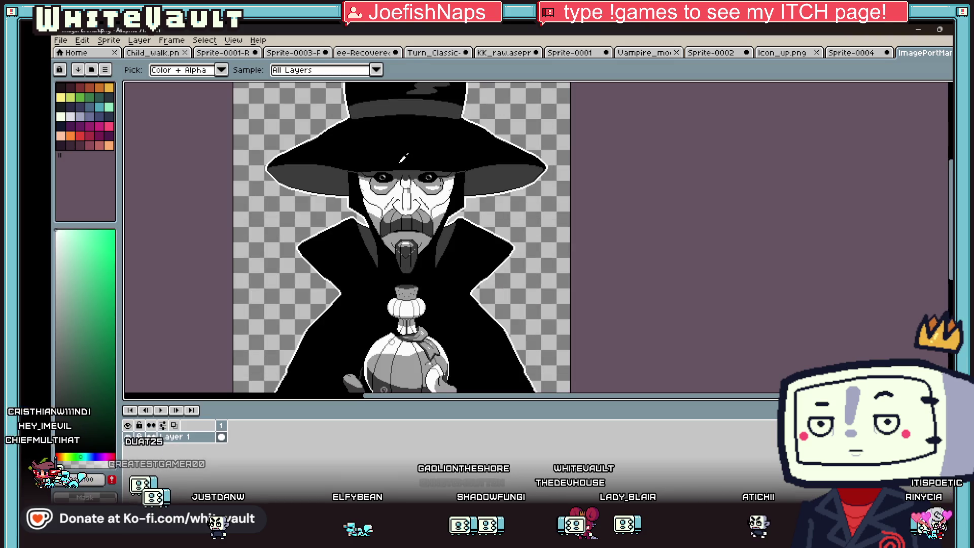
pyautogui.click(61, 40)
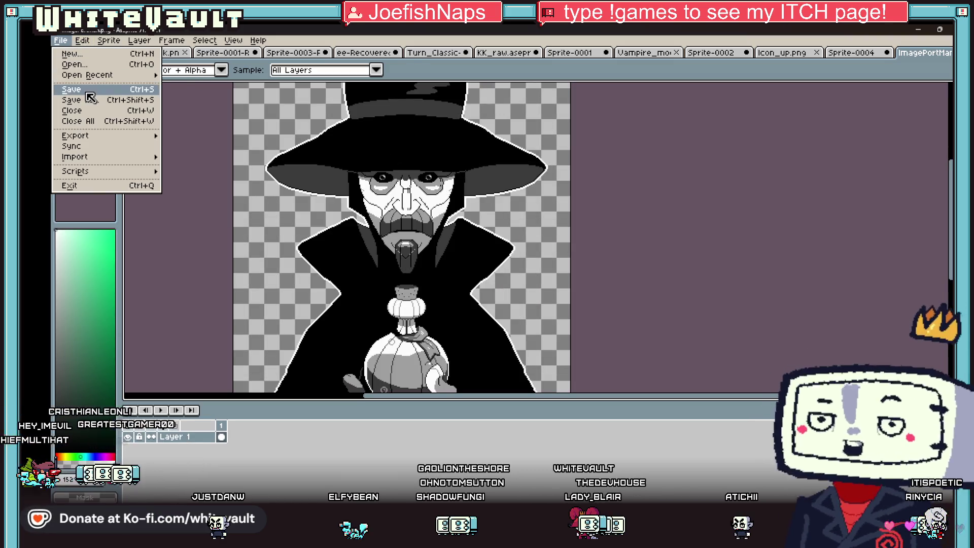
pyautogui.click(92, 98)
pyautogui.click(918, 29)
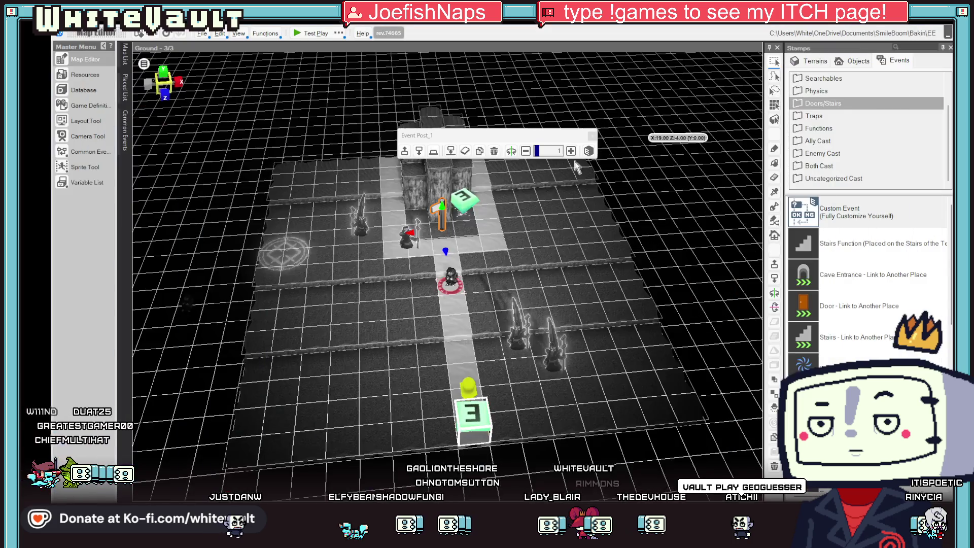
pyautogui.click(91, 74)
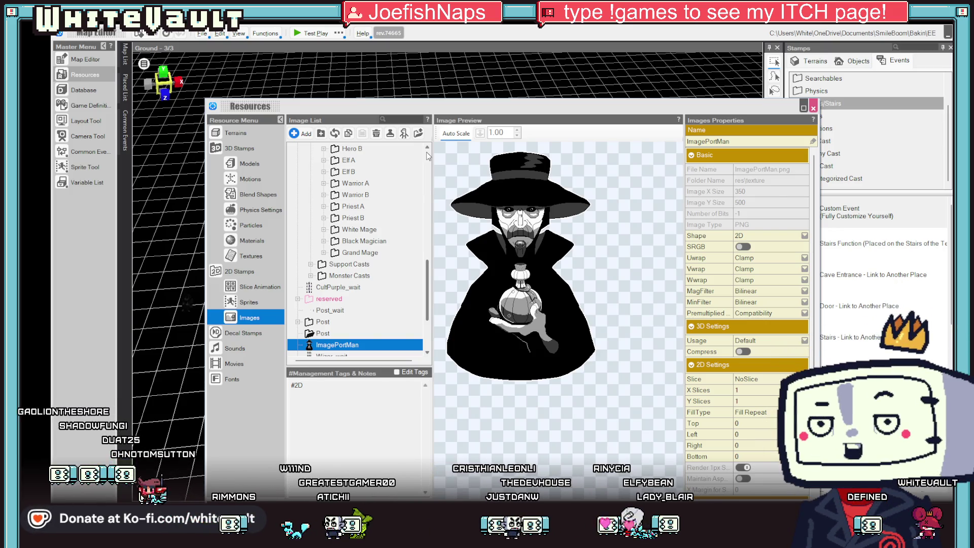
pyautogui.click(813, 108)
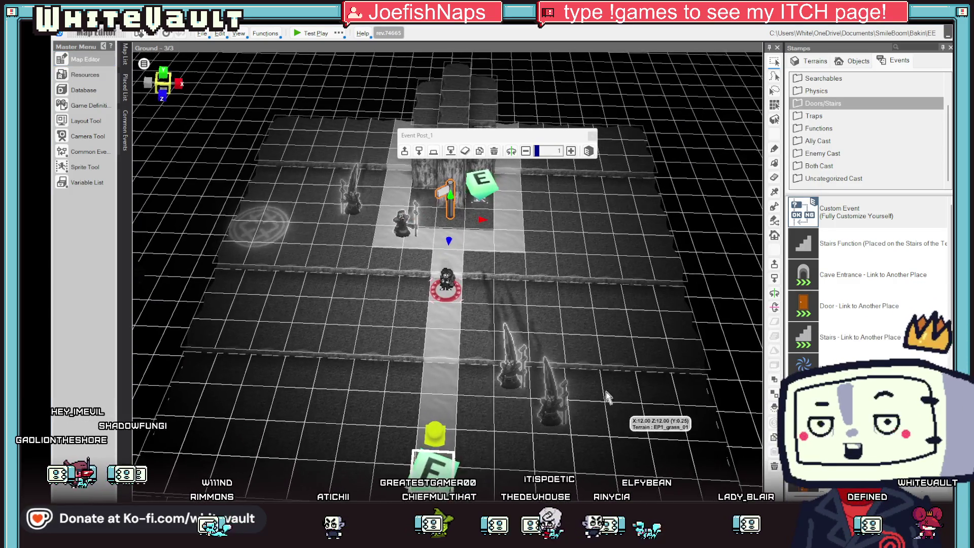
# - Launch Test Play of the dungeon map from the toolbar
pyautogui.click(314, 34)
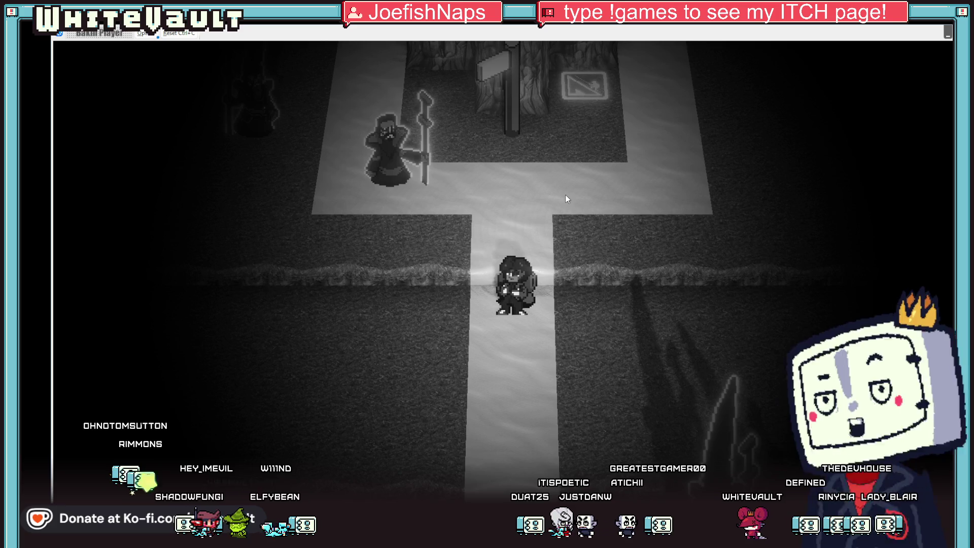
# - Walk north to the signpost and talk to it to show the outlined portrait's 'hello'
pyautogui.press('Up')
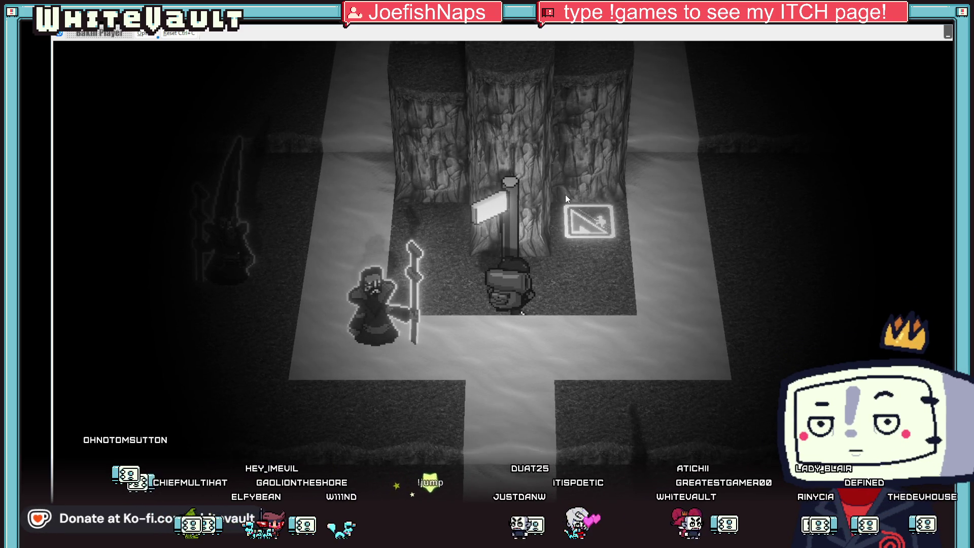
pyautogui.press('z')
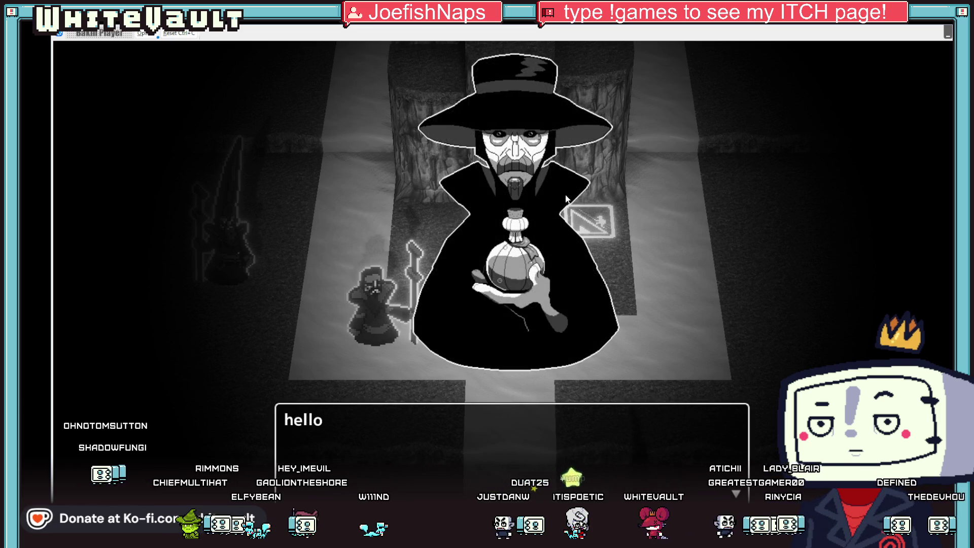